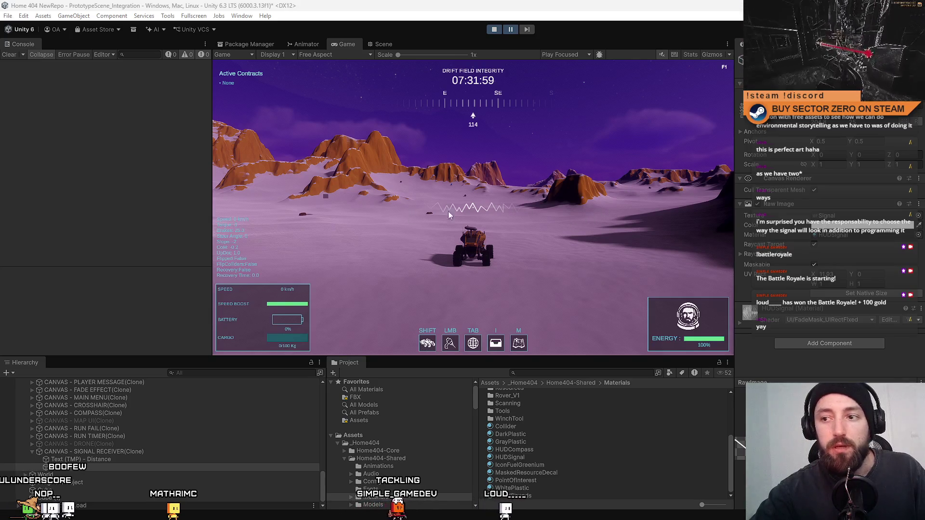
Select the running signal receiver's RawImage, then pause the game and stop play mode
click(100, 468)
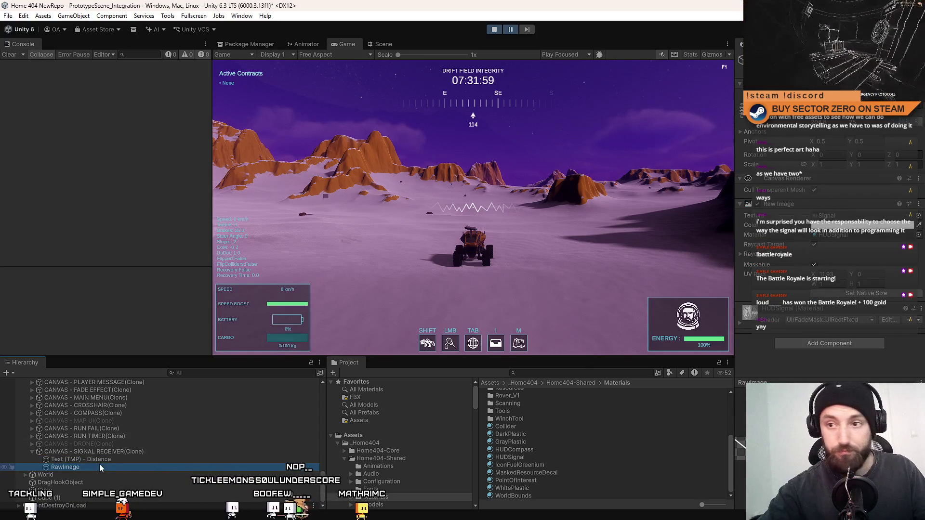
click(511, 29)
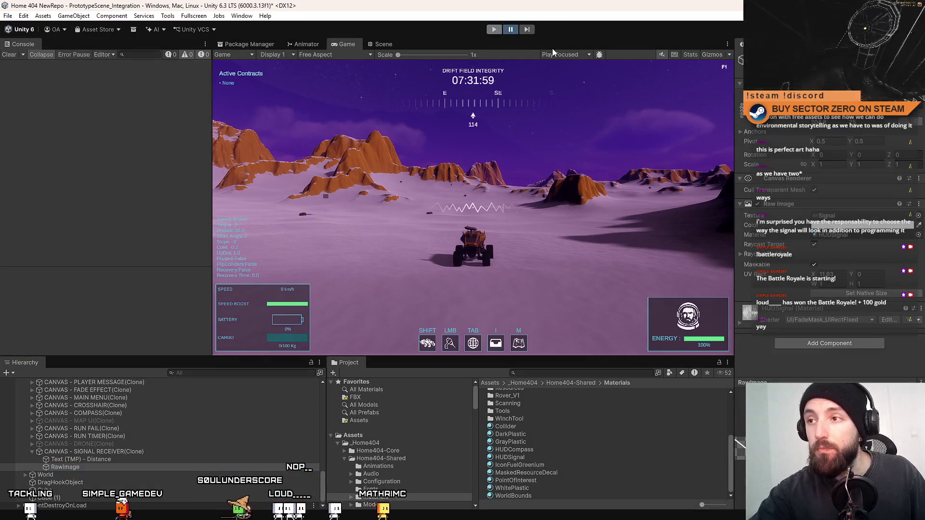
key(ctrl+p)
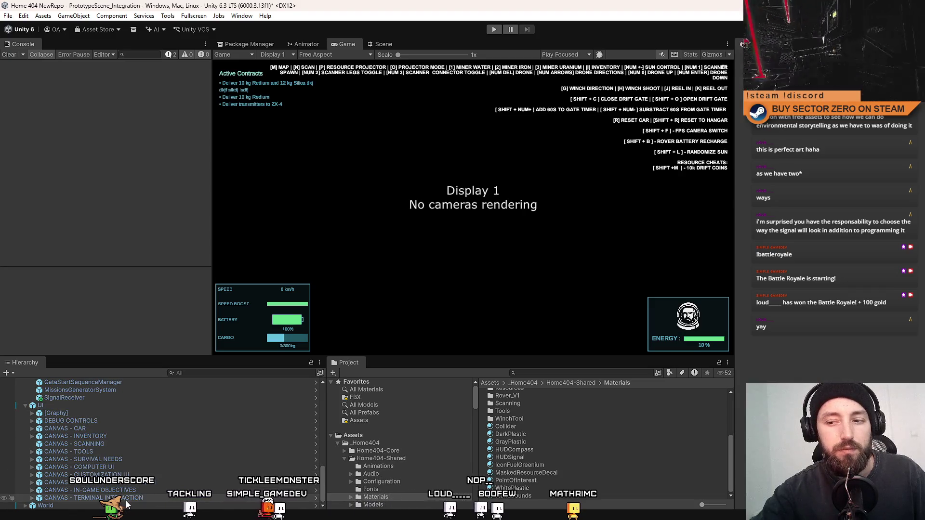
Inspect the SignalReceiver object's script settings in the Inspector
scroll(121, 482, up, 3)
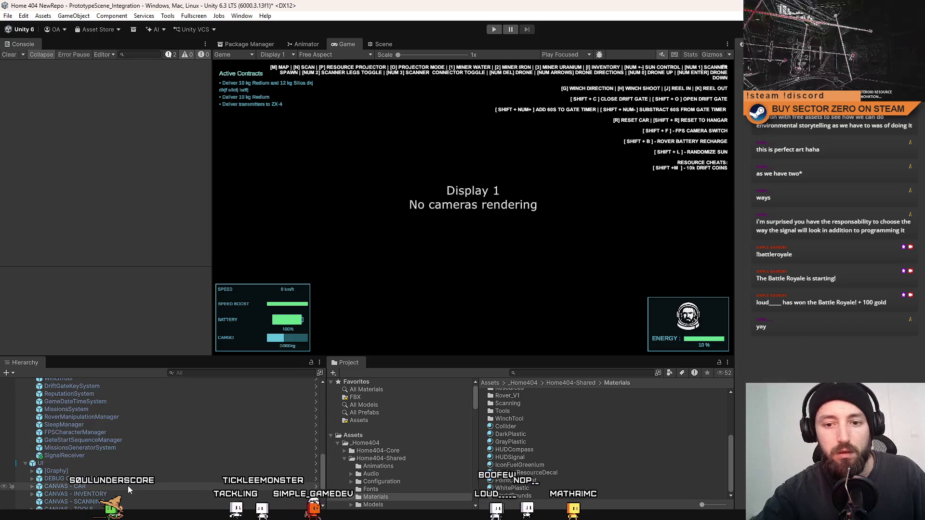
click(114, 457)
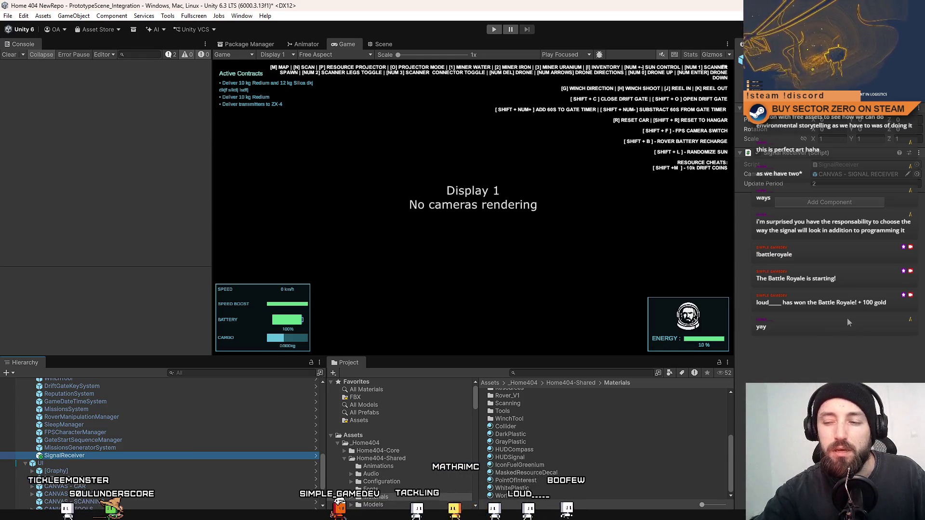
scroll(135, 449, down, 3)
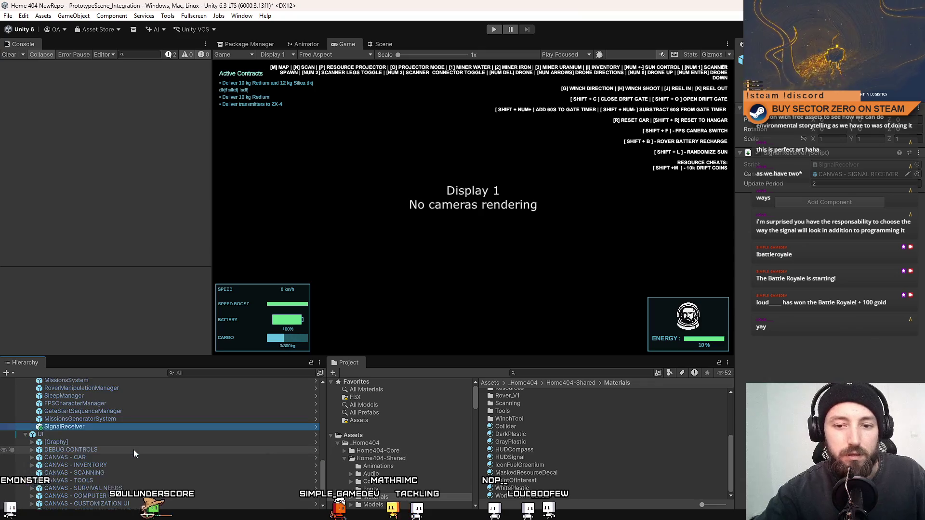
Search the project assets for 'signal' and open the CANVAS - SIGNAL RECEIVER prefab for editing
click(547, 374)
text(canva)
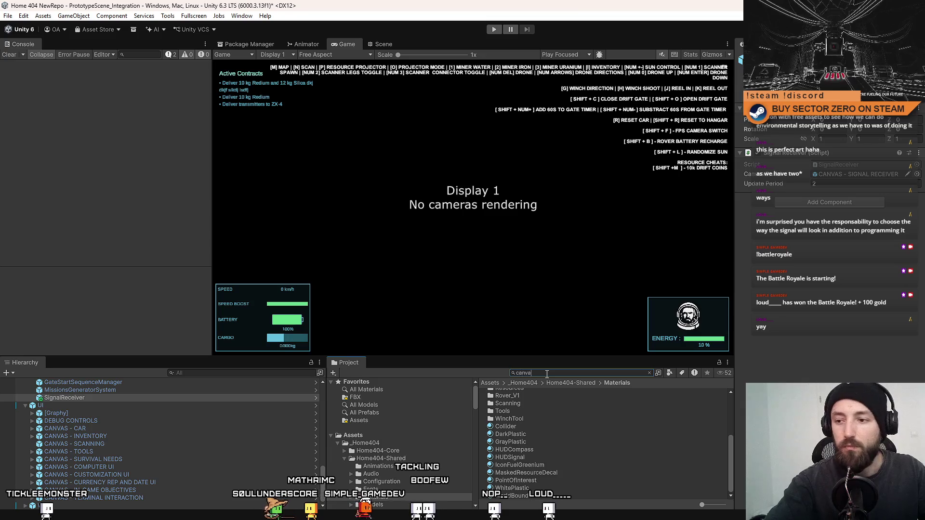
text(s UI)
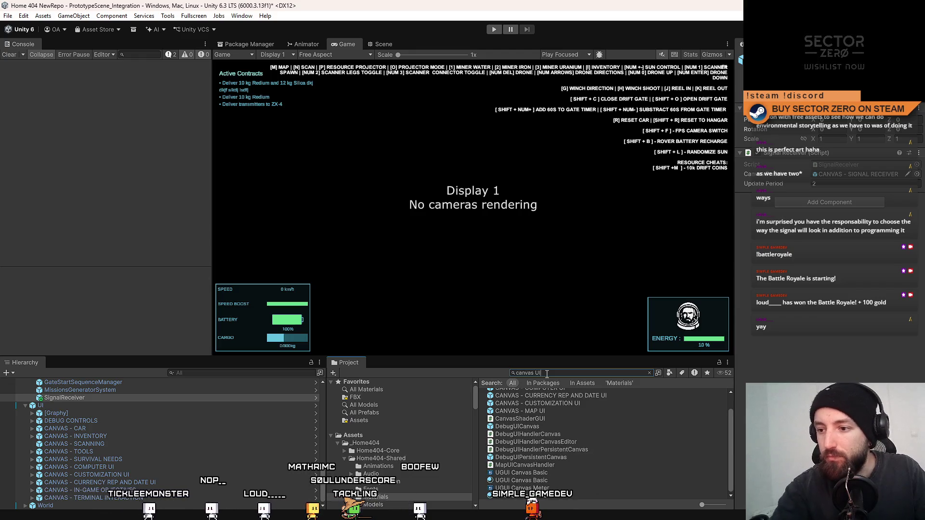
drag(730, 434, 730, 400)
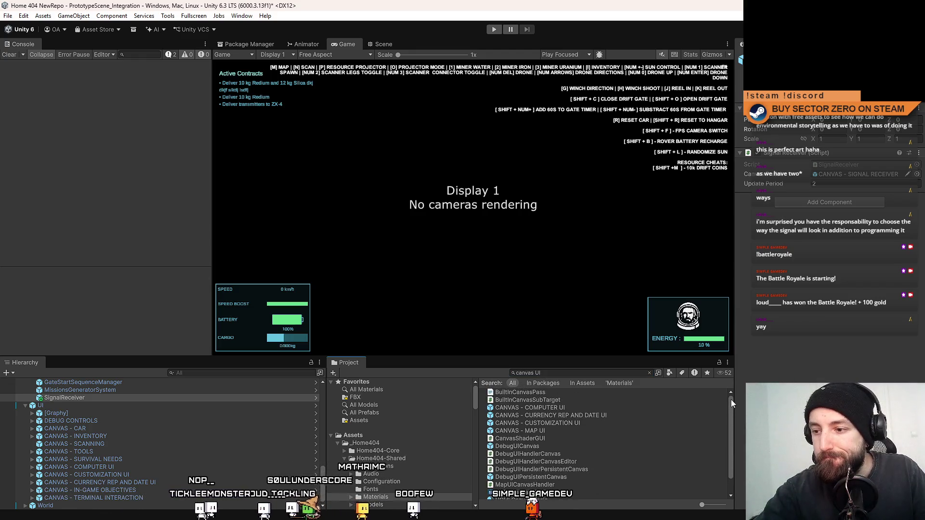
click(558, 374)
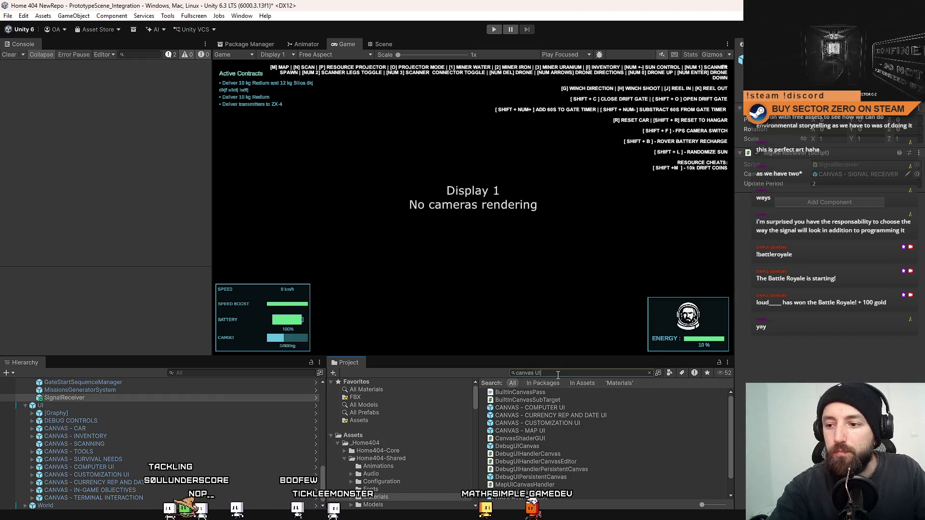
key(BackSpace)
key(BackSpace)
text(si)
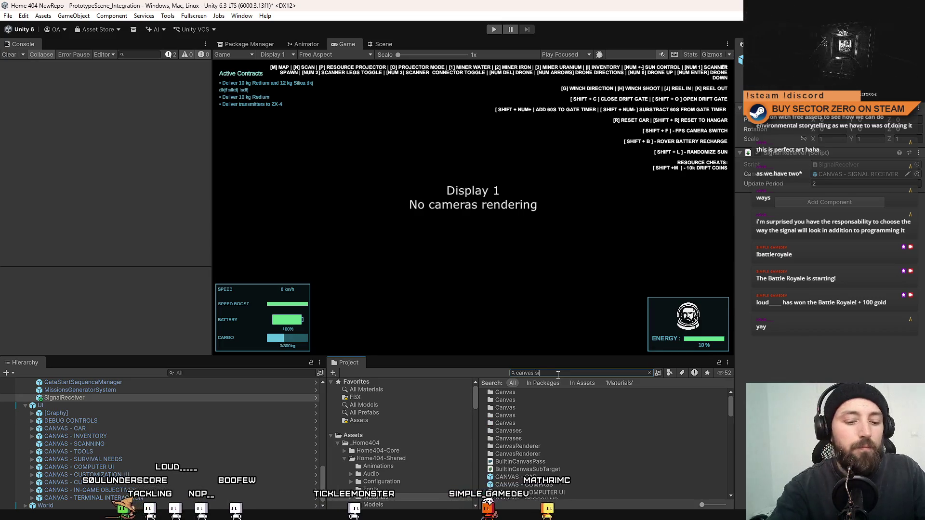
text(gnal)
click(552, 391)
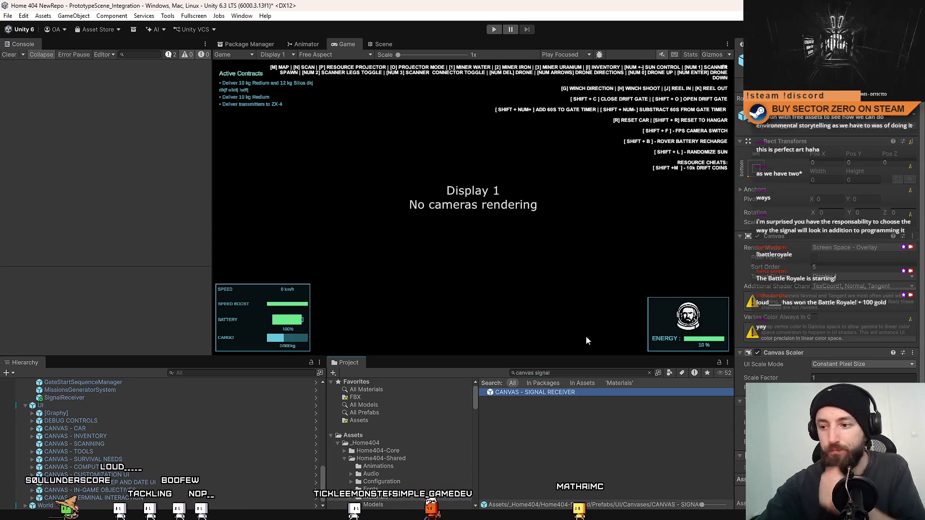
double_click(535, 392)
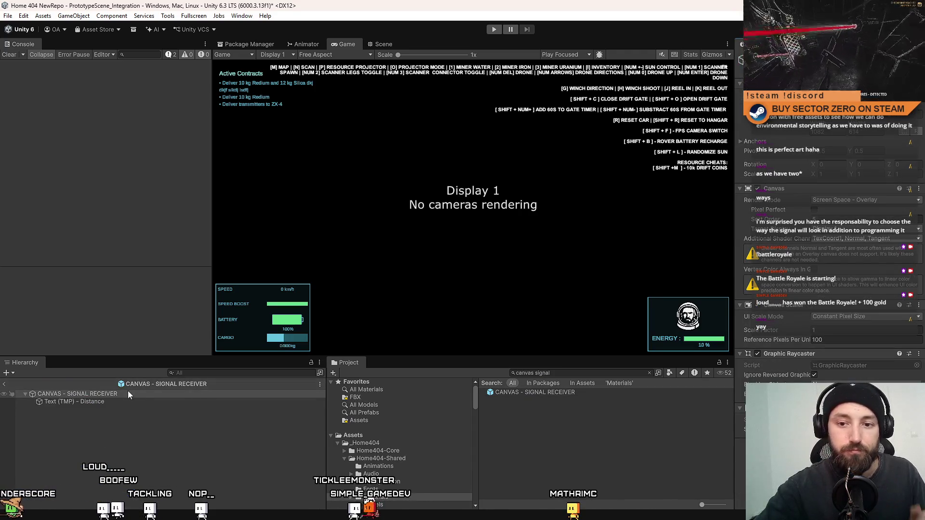
Paste the configured RawImage under the prefab root and view the prefab contents
click(81, 401)
key(ctrl+z)
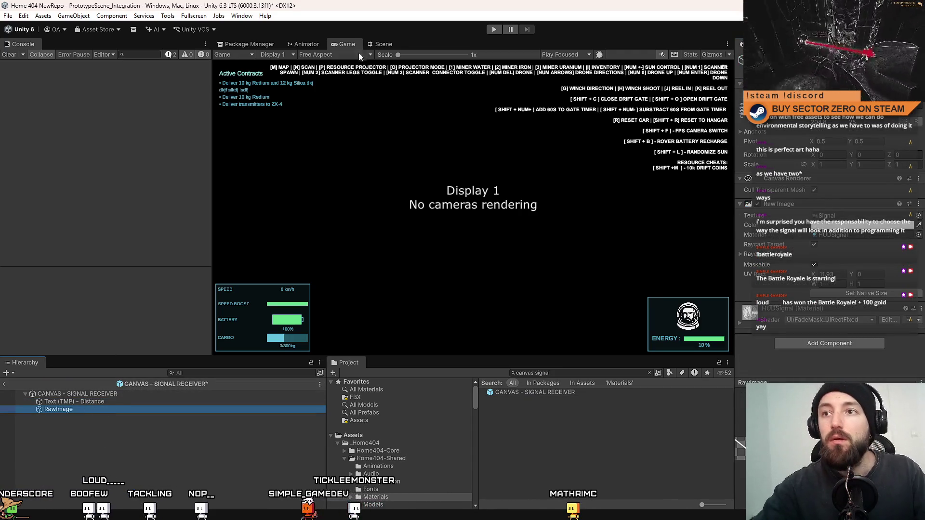
click(381, 44)
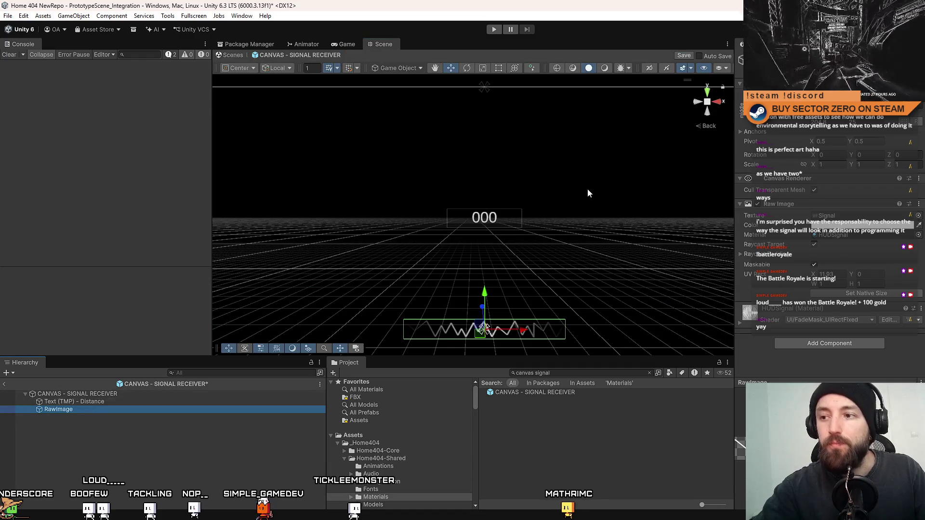
scroll(542, 168, down, 5)
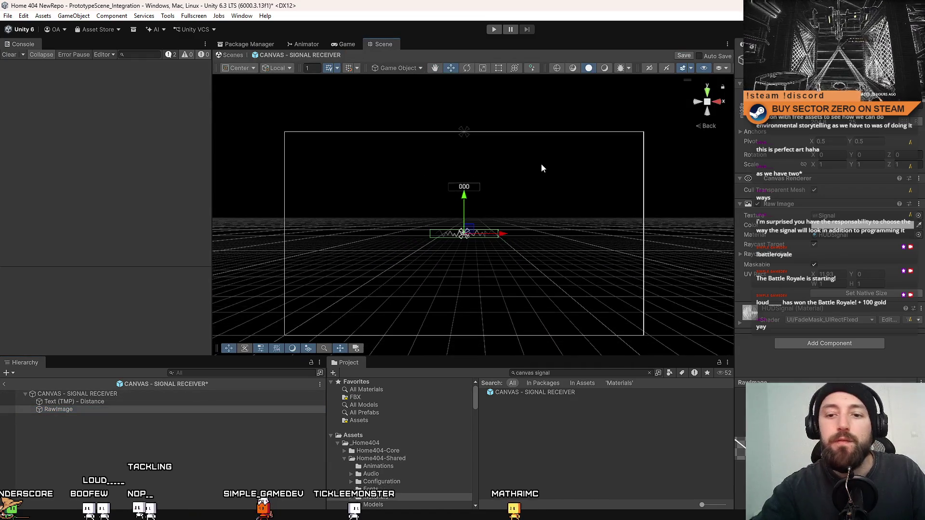
Anchor both the distance text and the waveform image to the canvas bottom
click(126, 401)
shift+click(106, 410)
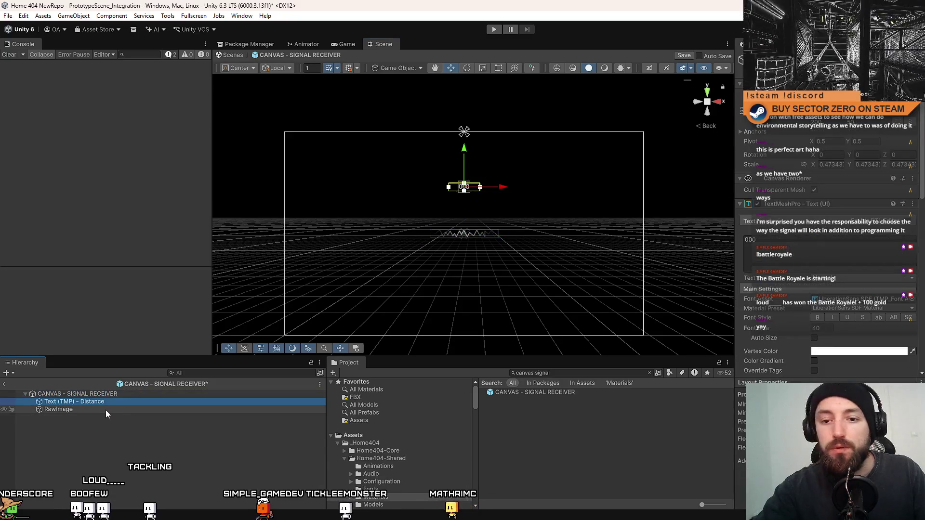
click(742, 116)
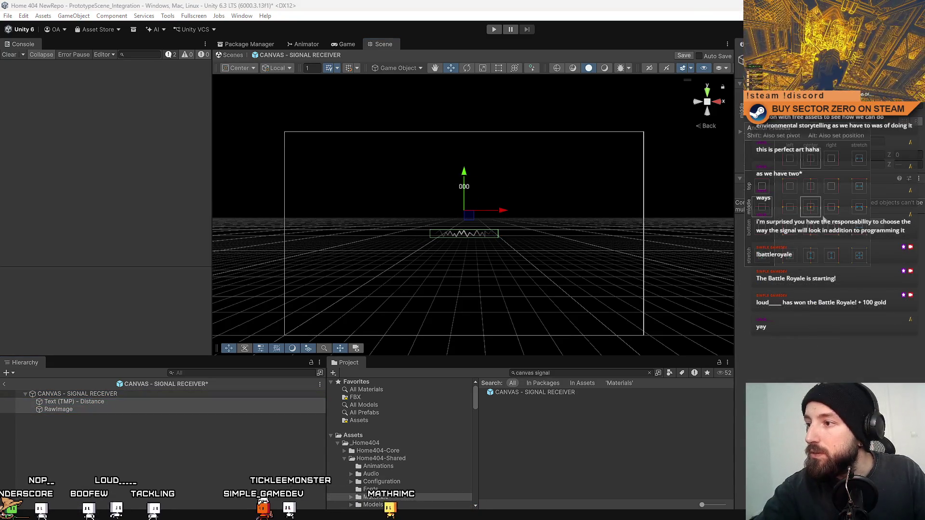
click(817, 230)
Position the waveform near the canvas bottom with the distance text just above it
click(111, 410)
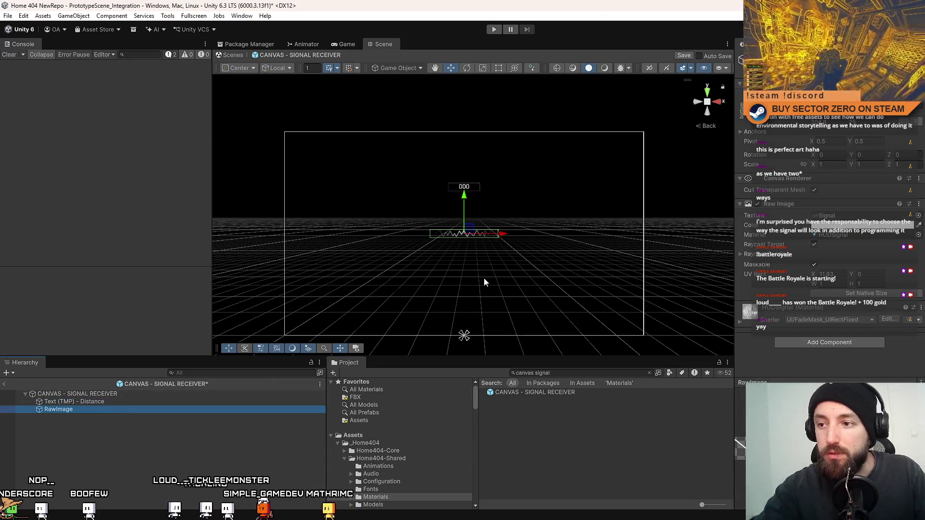
drag(455, 196, 482, 270)
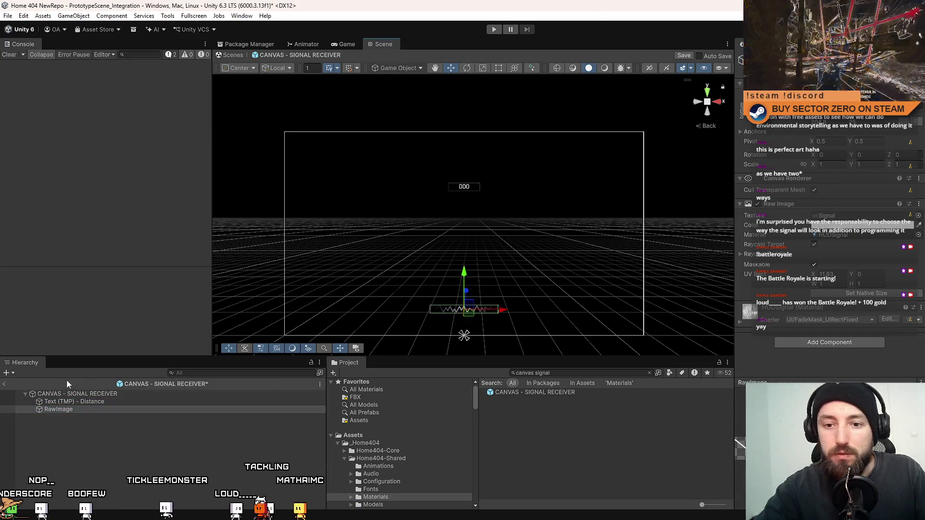
click(77, 403)
drag(481, 149, 481, 259)
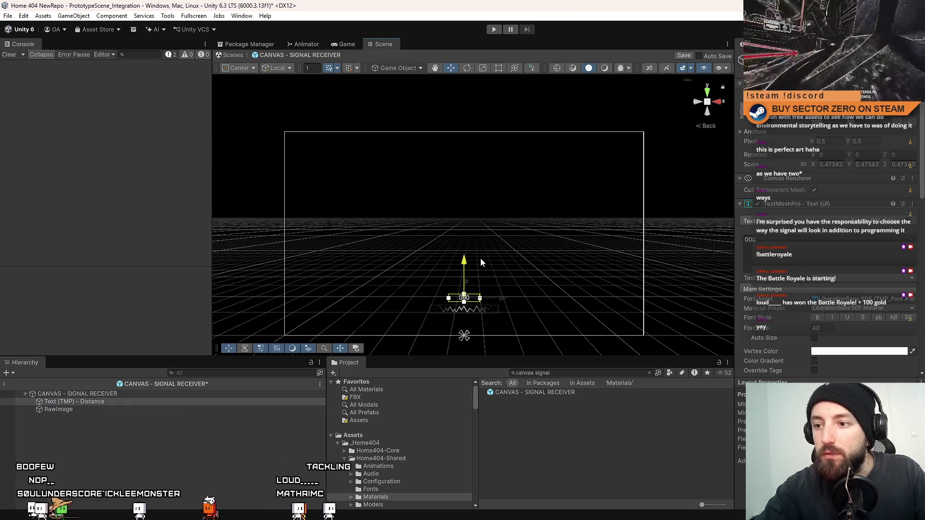
scroll(538, 267, up, 5)
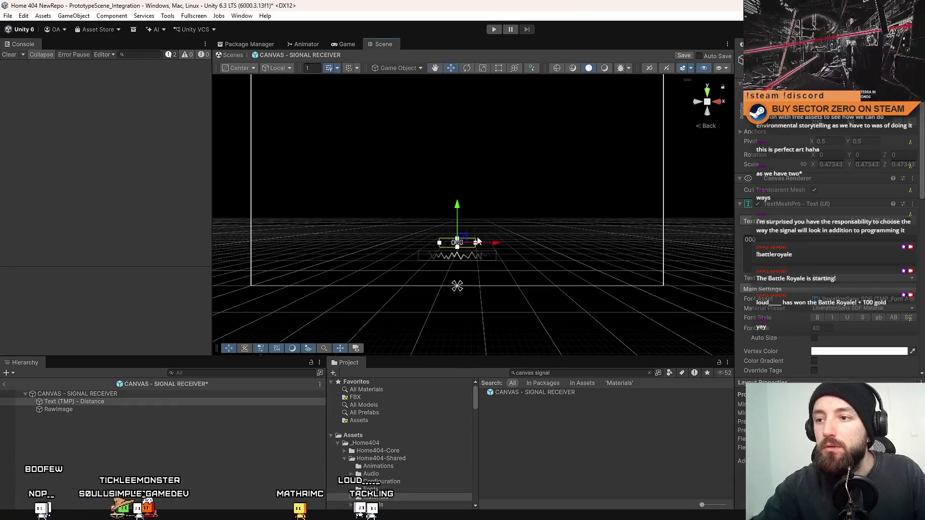
scroll(477, 239, up, 2)
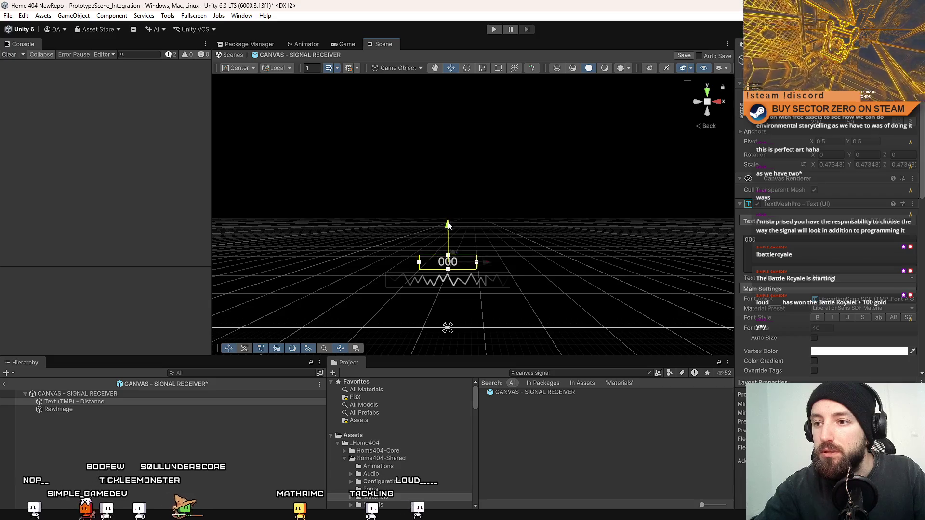
shift+click(96, 410)
drag(450, 238, 450, 215)
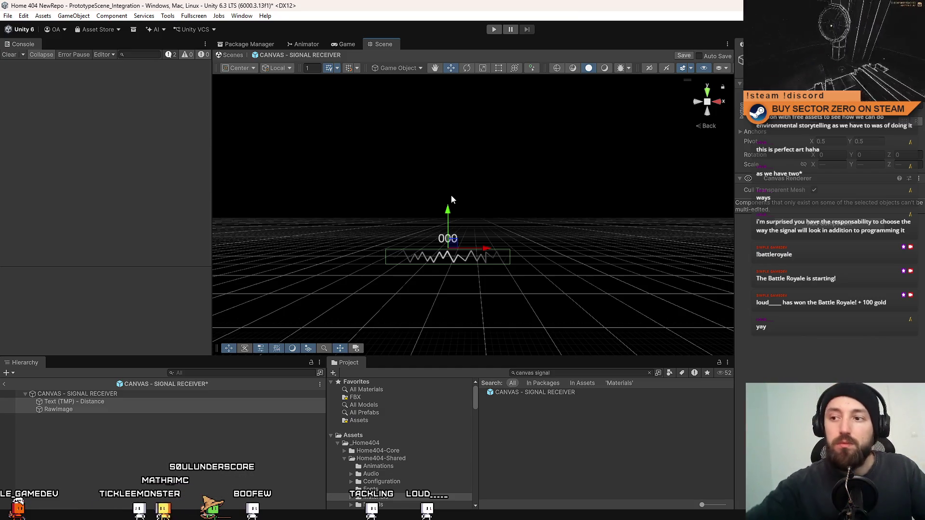
Check the distance text and waveform settings, then save the prefab
click(122, 402)
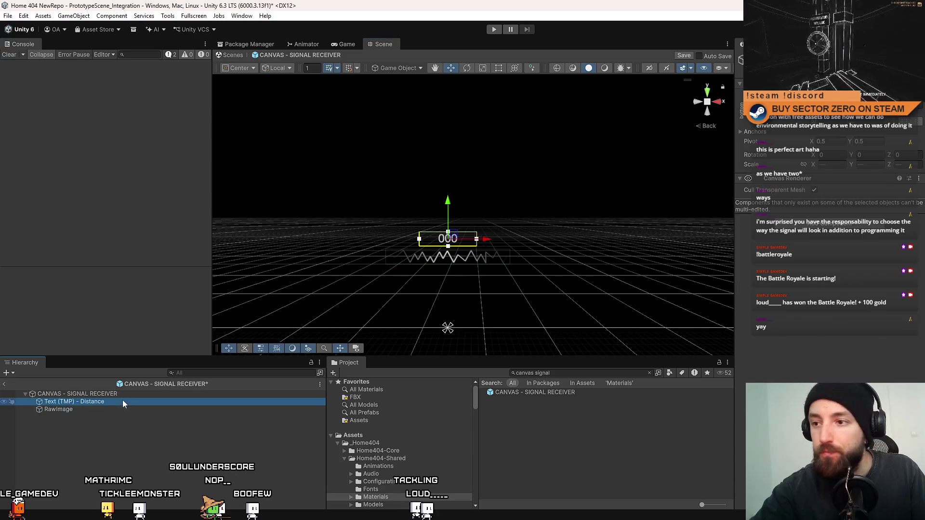
click(112, 412)
click(120, 403)
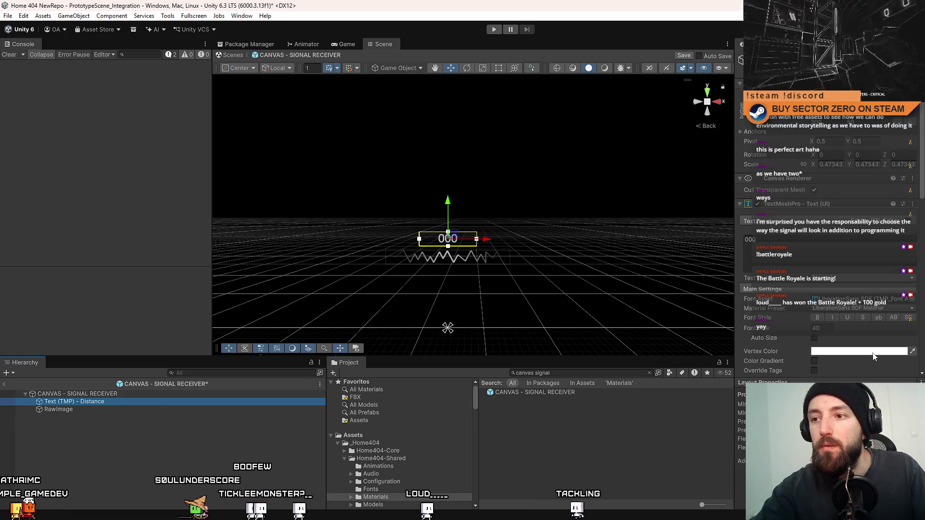
click(560, 441)
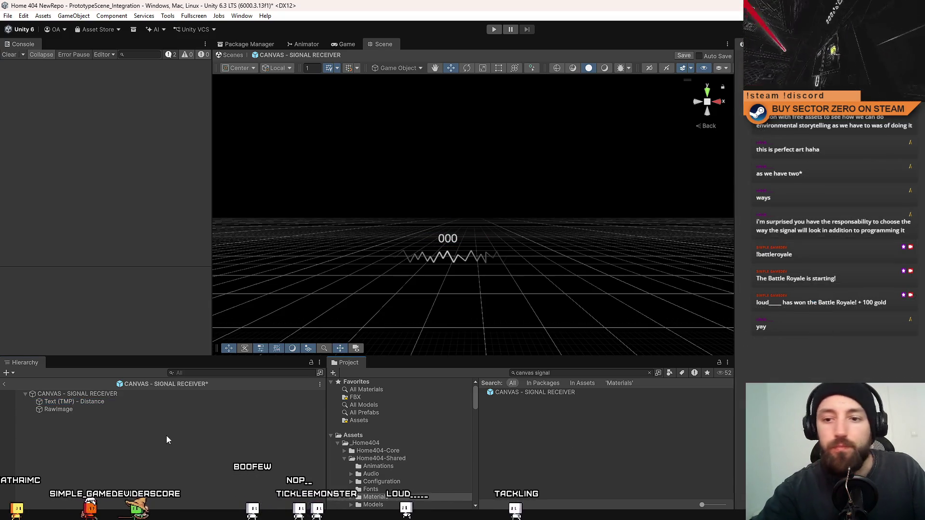
key(ctrl+s)
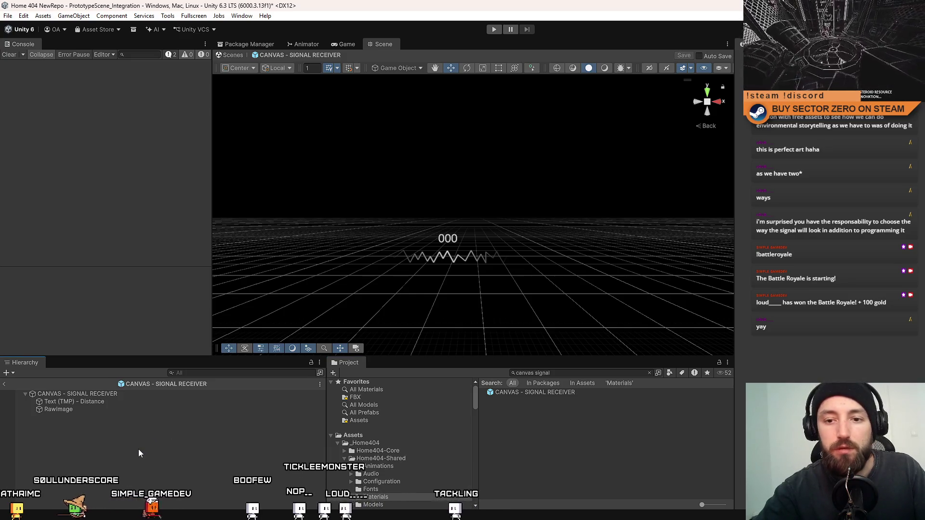
Rename the waveform image object to 'RawImage - Signal'
click(108, 411)
click(122, 410)
click(125, 410)
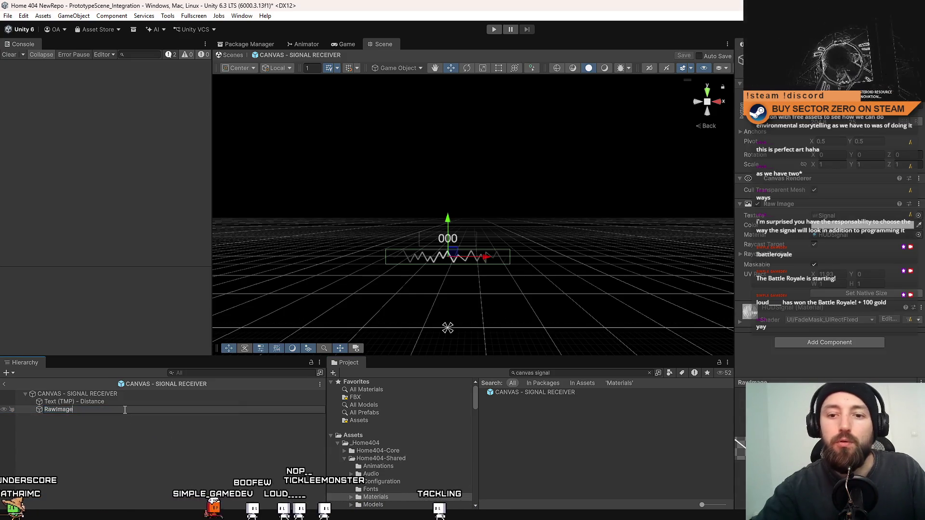
text( - )
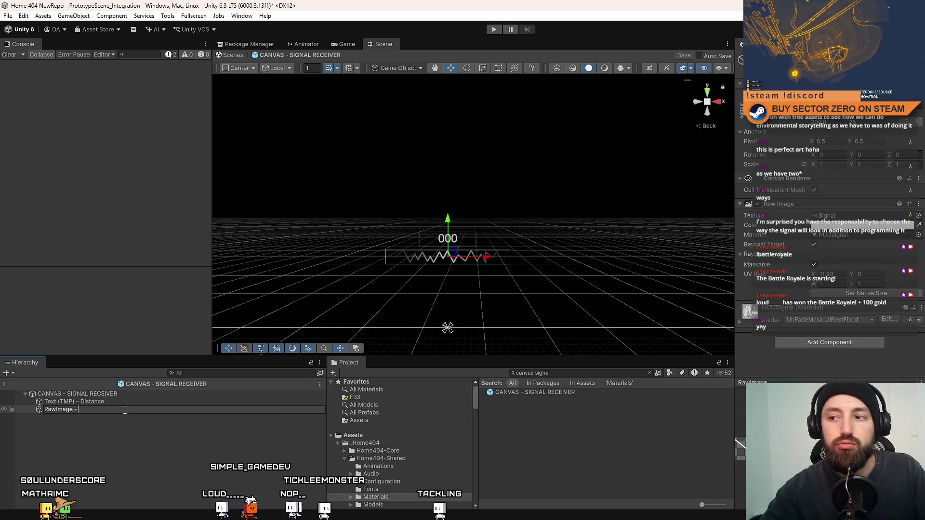
text(Signal)
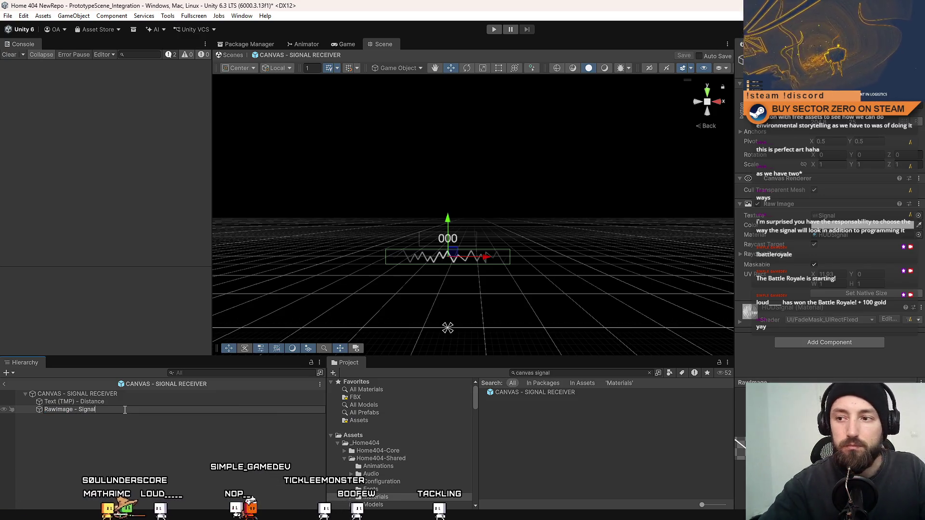
key(Return)
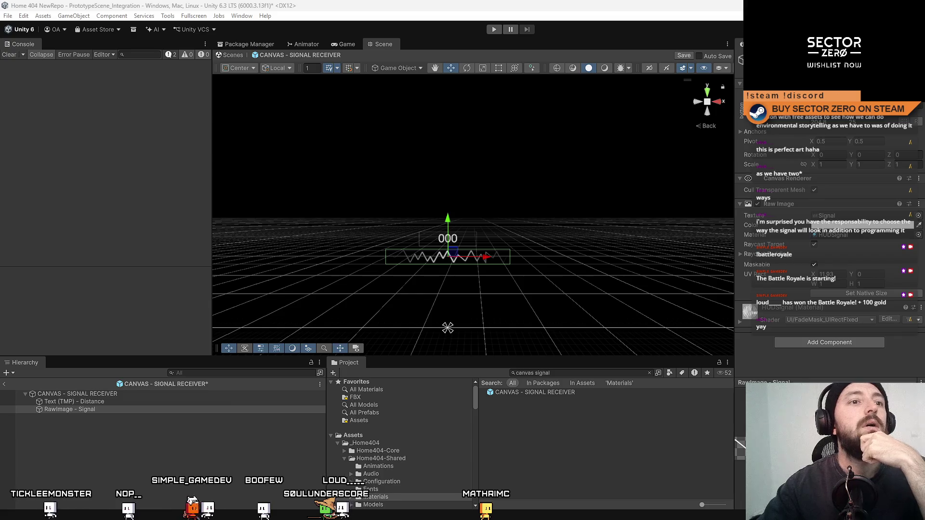
click(410, 435)
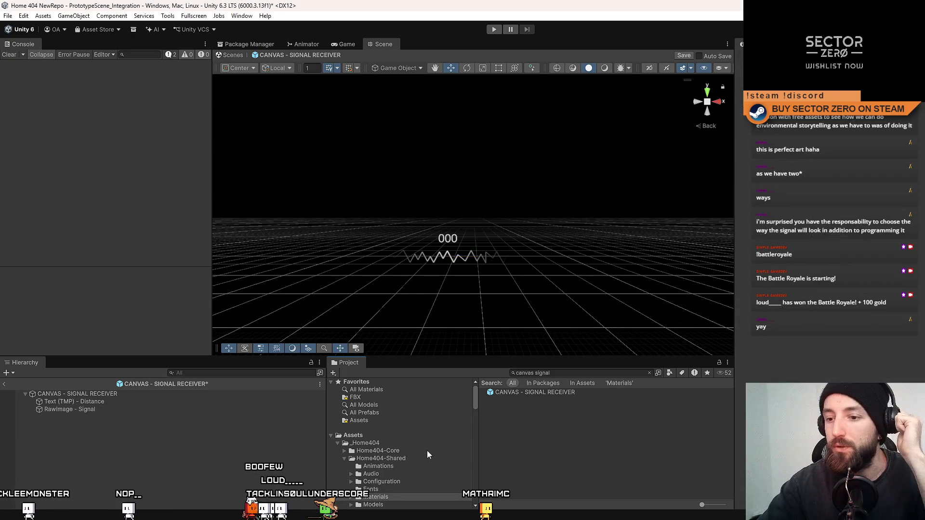
Create a new MonoBehaviour script in Assets named RawImageUVScroller
scroll(573, 471, down, 5)
ctrl+scroll(581, 466, up, 2)
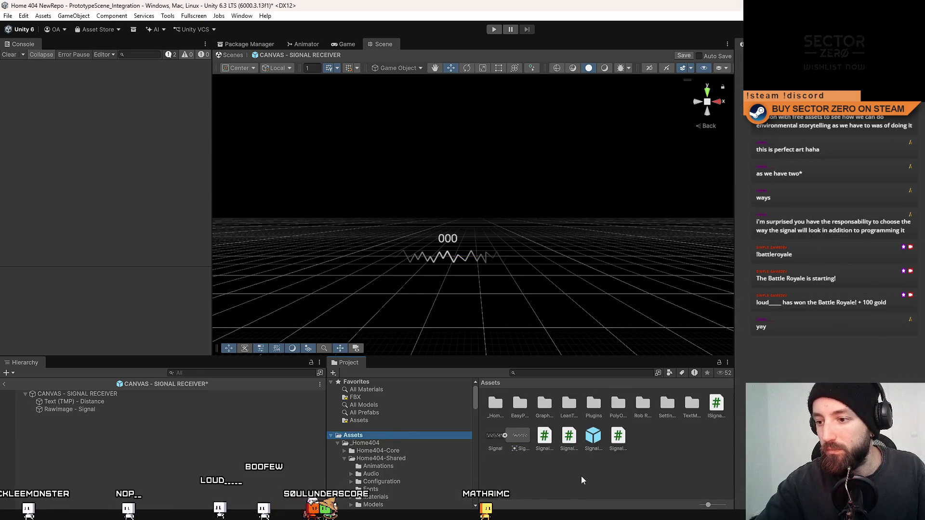
right_click(566, 476)
mouse_move(613, 204)
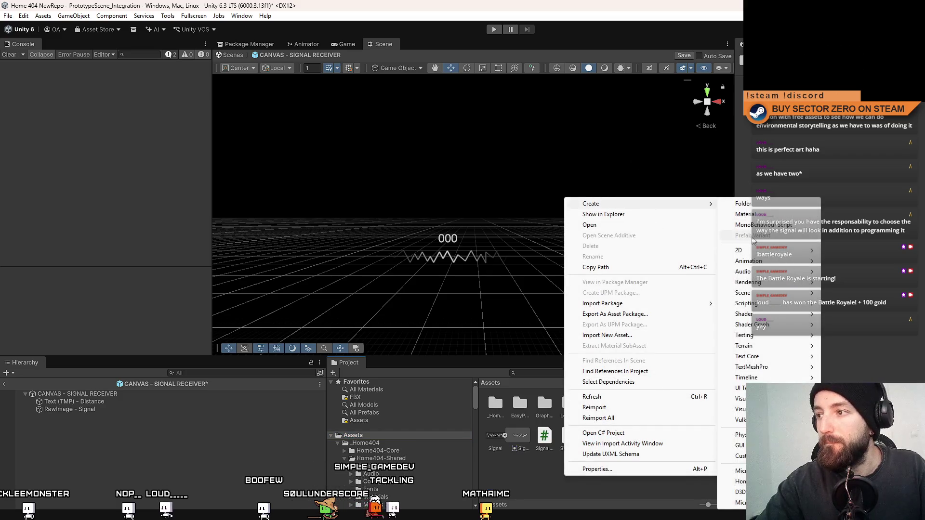
click(761, 225)
text(Raw)
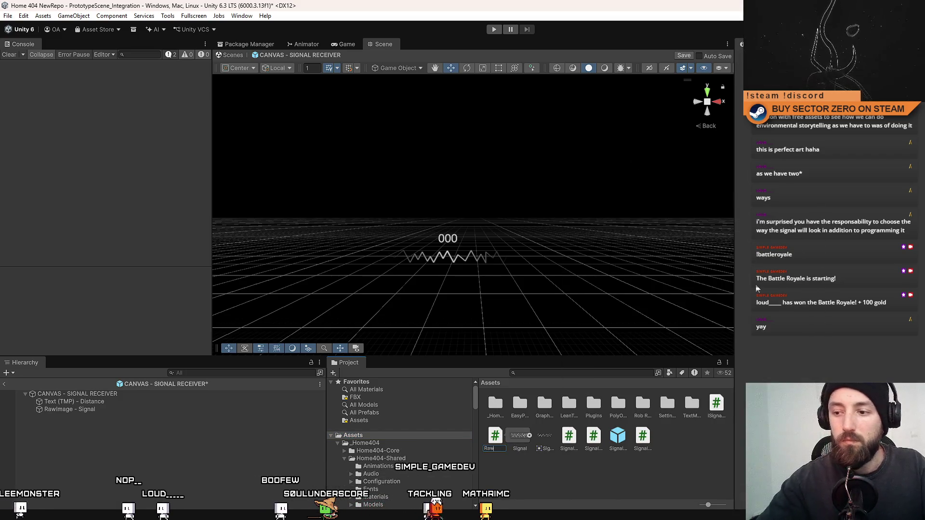
text(Image)
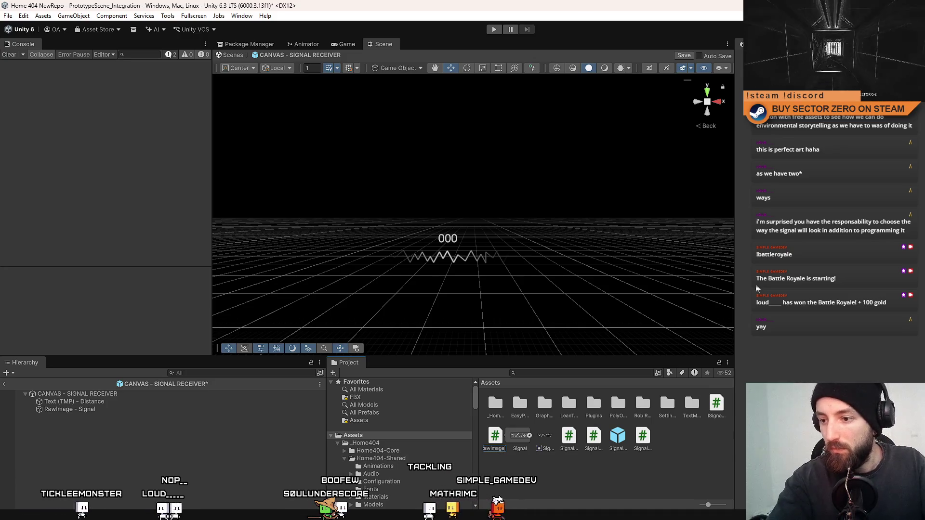
text(UVScroller)
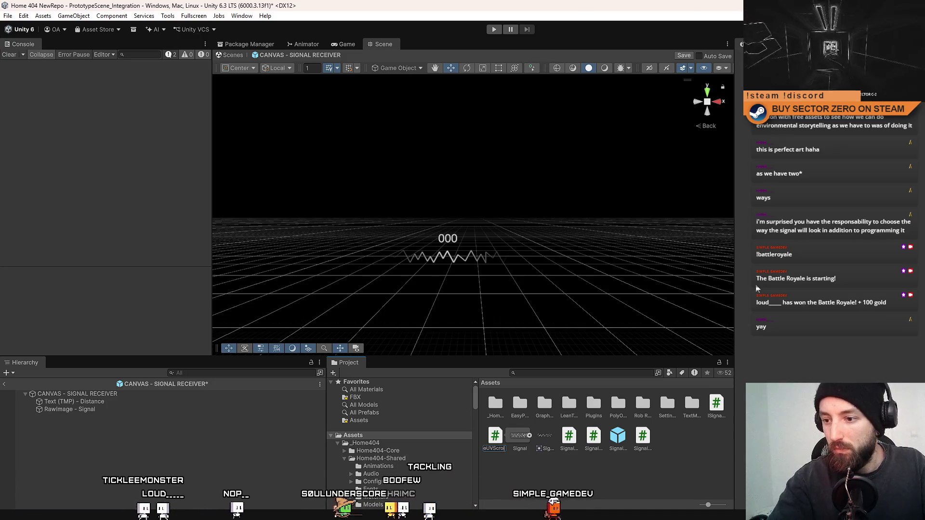
key(alt+Tab)
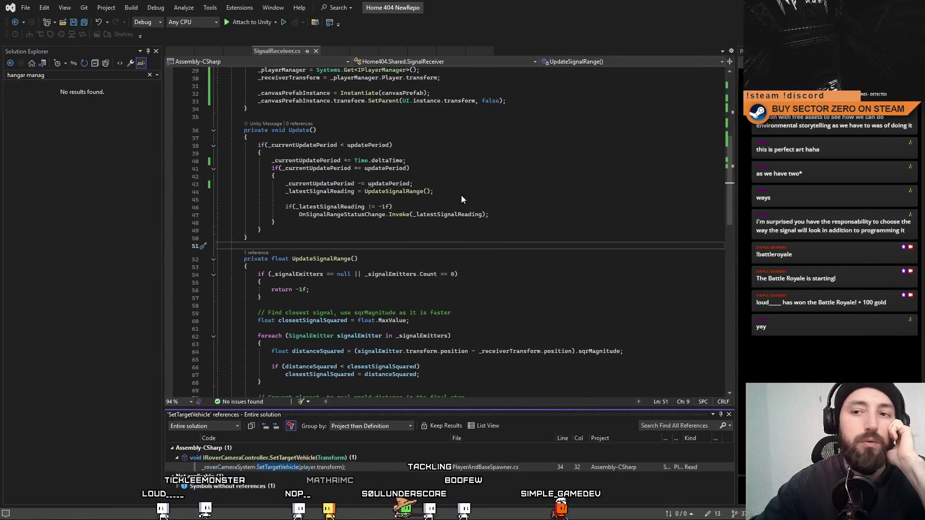
Return to Unity so the new RawImageUVScroller script compiles
key(alt+Tab)
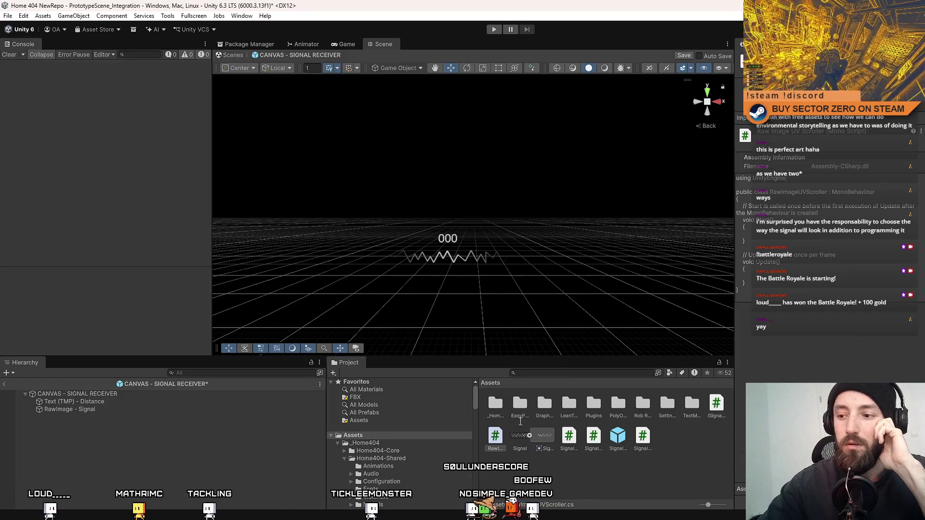
Open RawImageUVScroller and replace its template with the complete UV-scrolling script
click(496, 436)
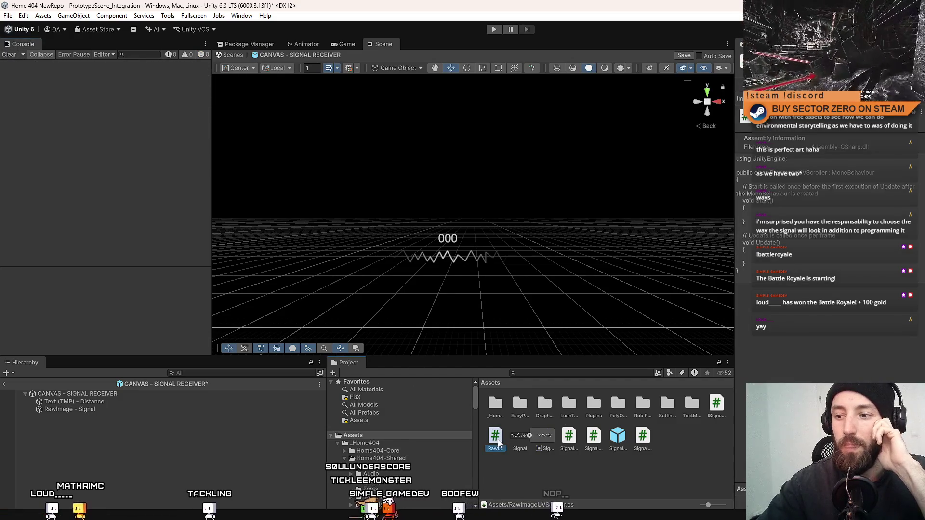
double_click(498, 442)
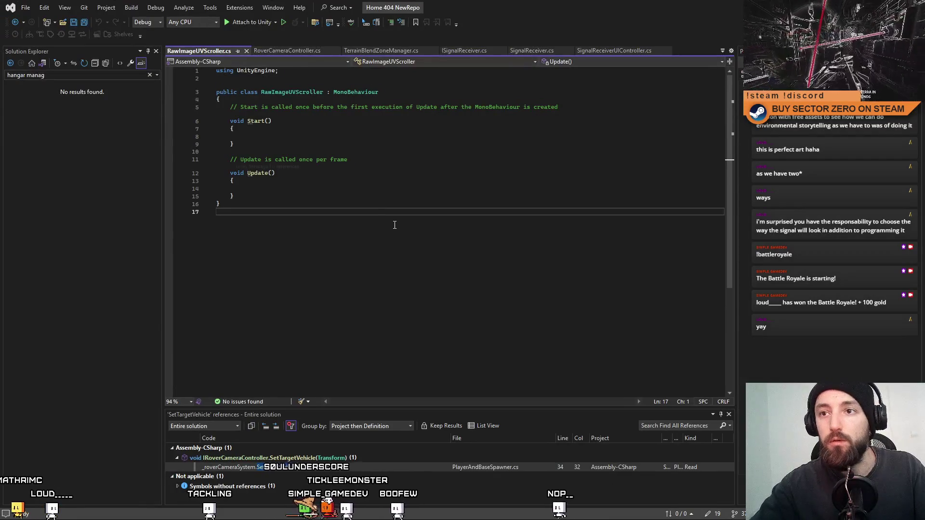
key(ctrl+a)
text(using UnityEngine; using UnityEngine.UI;  [RequireComponent(typeof(RawImage))] public class RawImageUVScroller : MonoBehaviour {     [SerializeField] private Vector2 scrollSpeed = new Vector2(0.1f, 0f);     [SerializeField] private bool useUnscaledTime = false;      private RawImage _rawImage;     private Vector2 _offset;      private void Awake()     {         _rawImage = GetComponent<RawImage>();         _offset = _rawImage.uvRect.position;     }      private void Update()     {         float dt = useUnscaledTime ? Time.unscaledDeltaTime : Time.deltaTime;         _offset += scrollSpeed * dt;         _rawImage.uvRect = new Rect(_offset, _rawImage.uvRect.size);     } })
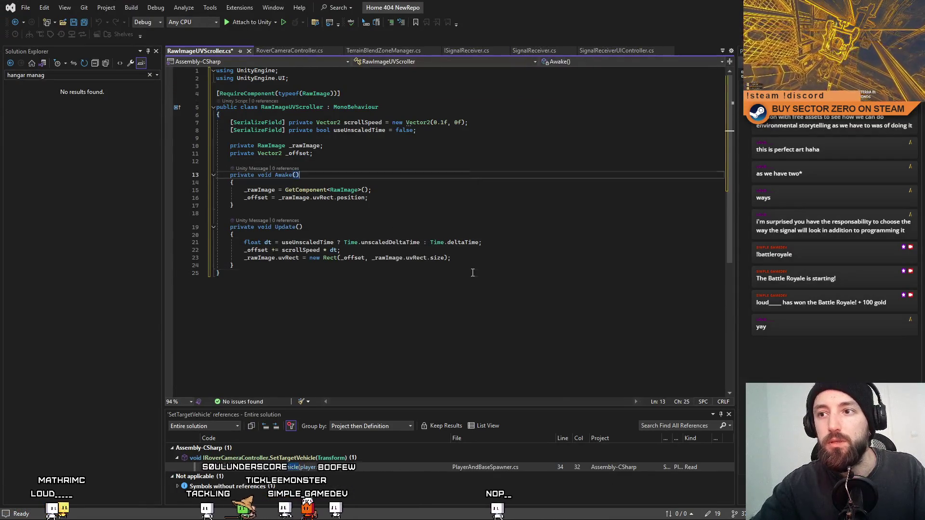
click(473, 273)
click(474, 191)
key(Up)
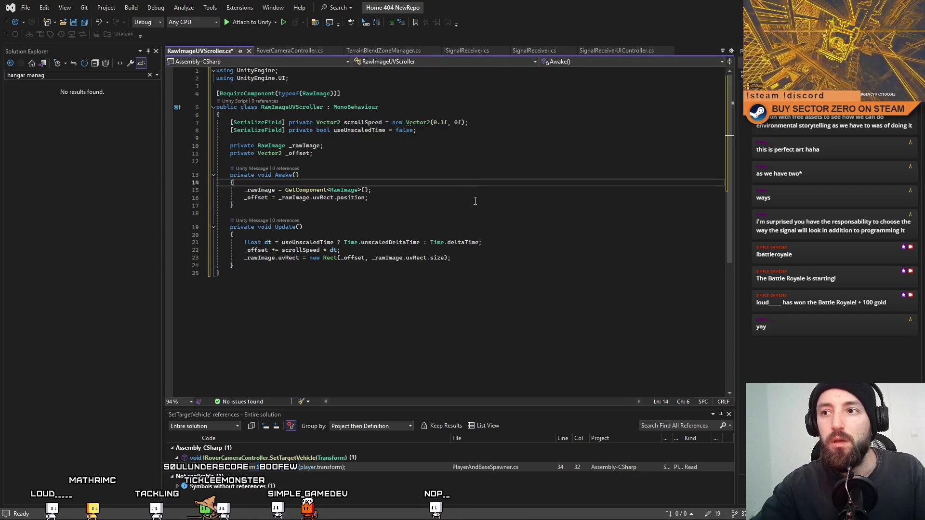
key(Down)
key(Down)
key(Down)
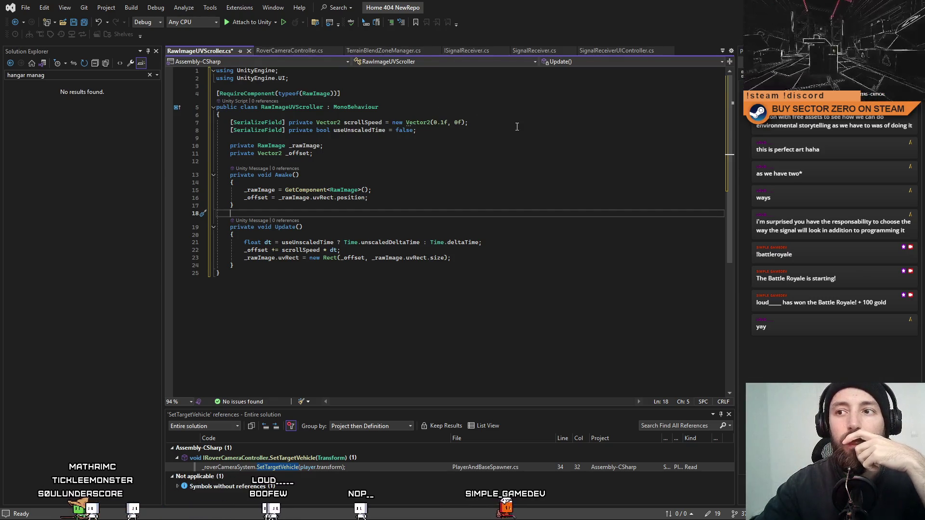
Review the useUnscaledTime, _rawImage and _offset fields and Update's delta-time line, then save
click(385, 130)
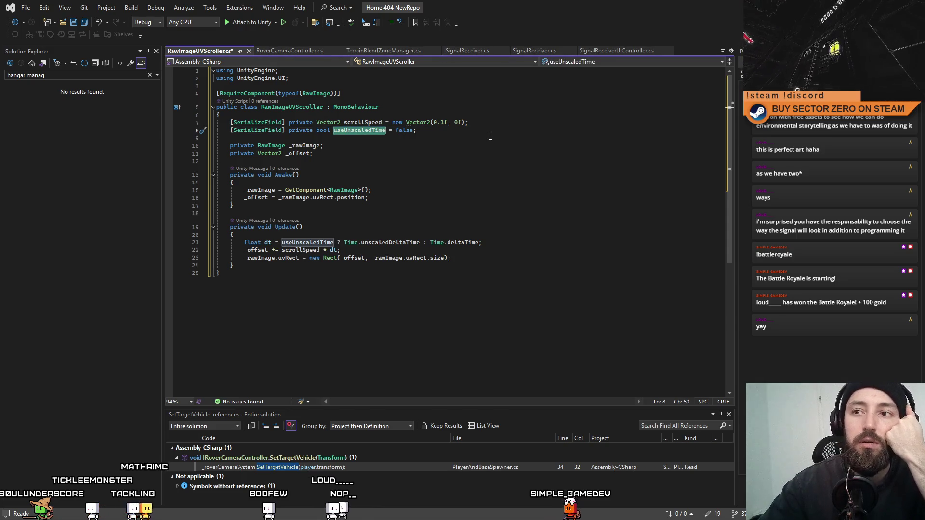
drag(445, 132, 241, 131)
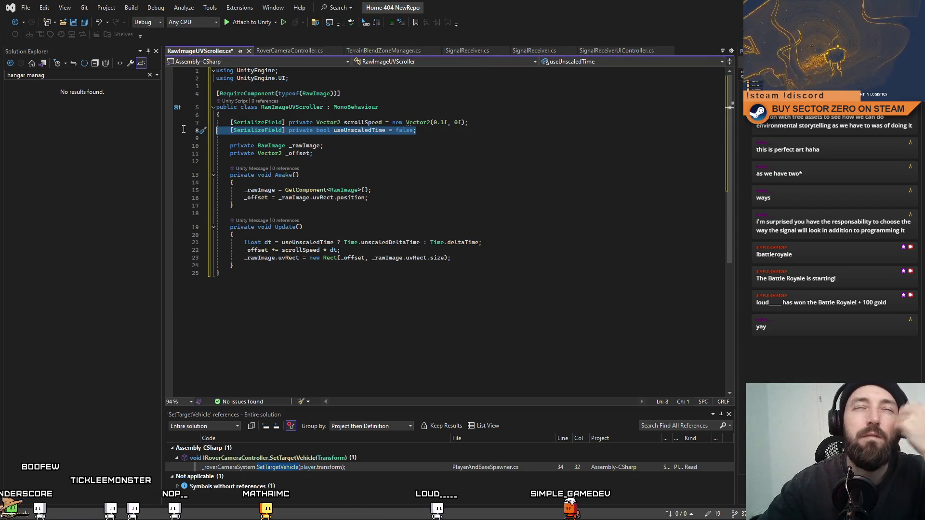
click(348, 159)
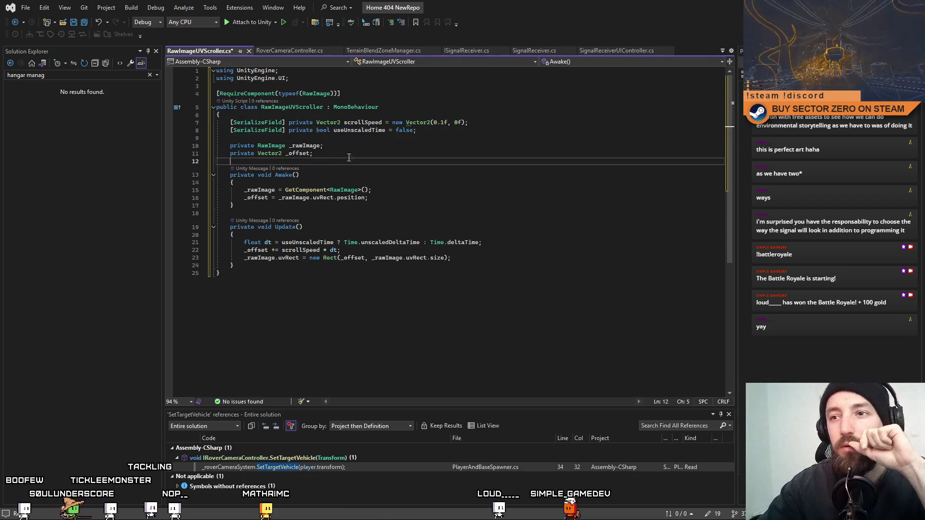
click(321, 146)
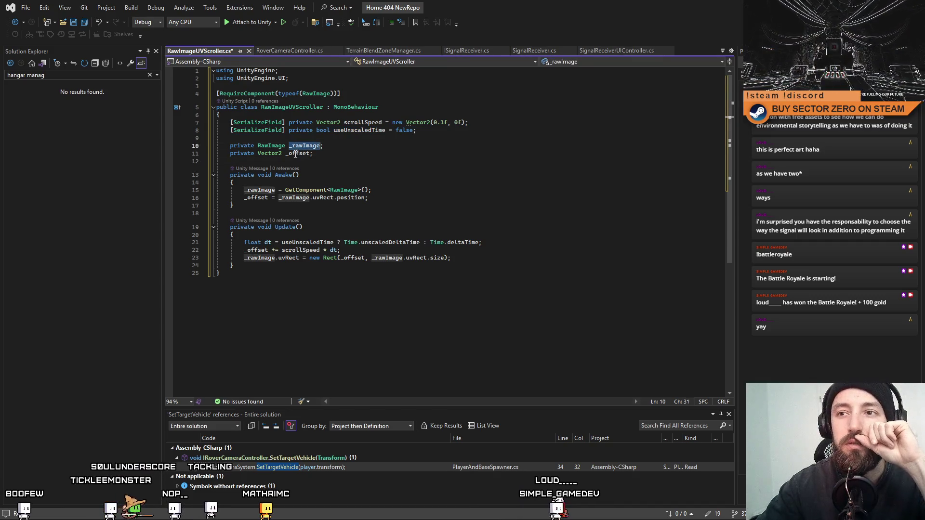
click(311, 153)
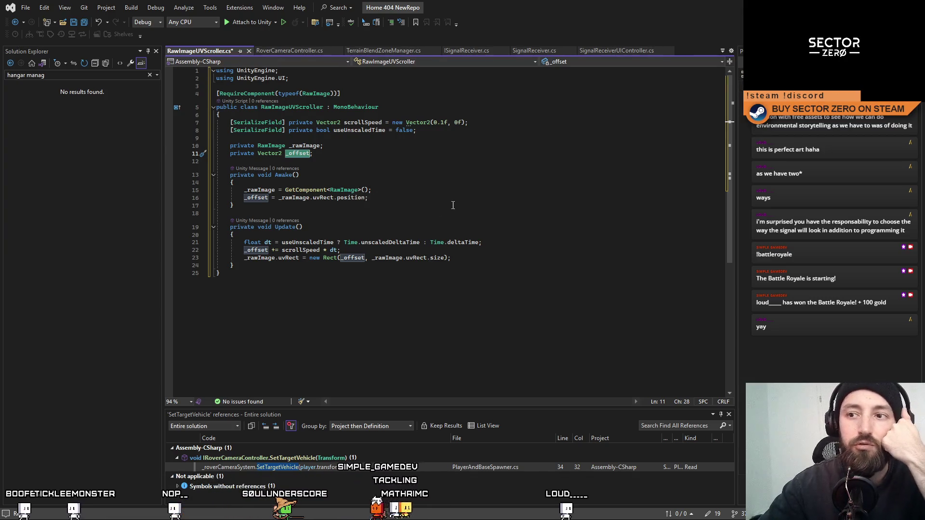
click(482, 190)
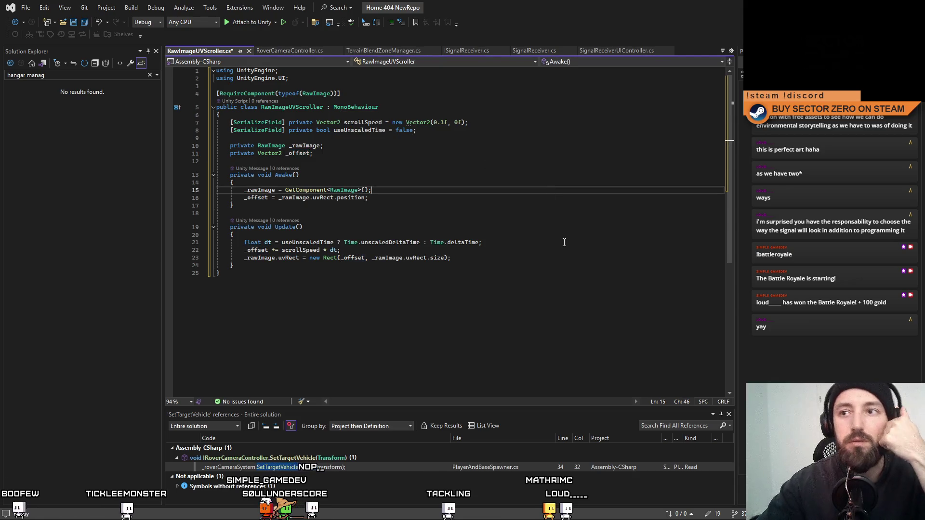
click(530, 242)
key(ctrl+s)
key(alt+Tab)
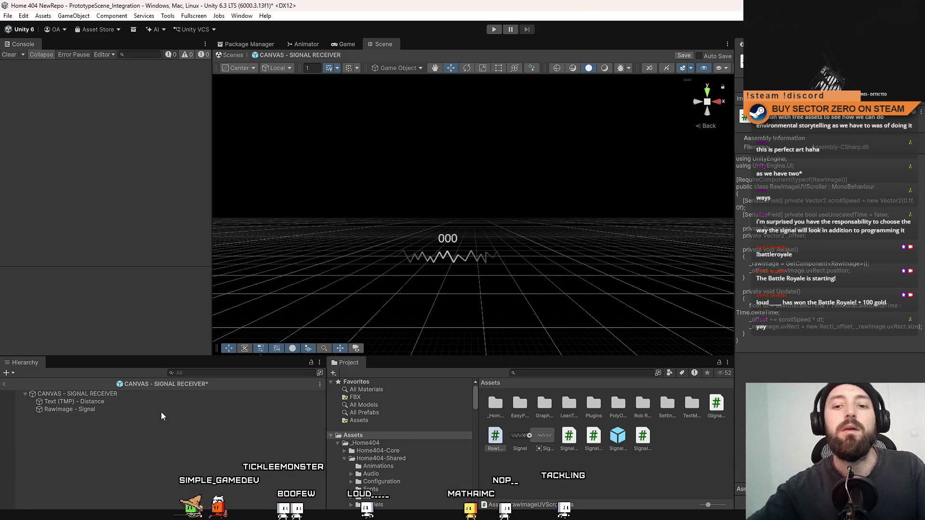
Add the Raw Image UV Scroller component to RawImage - Signal and edit its scroll speed
click(158, 409)
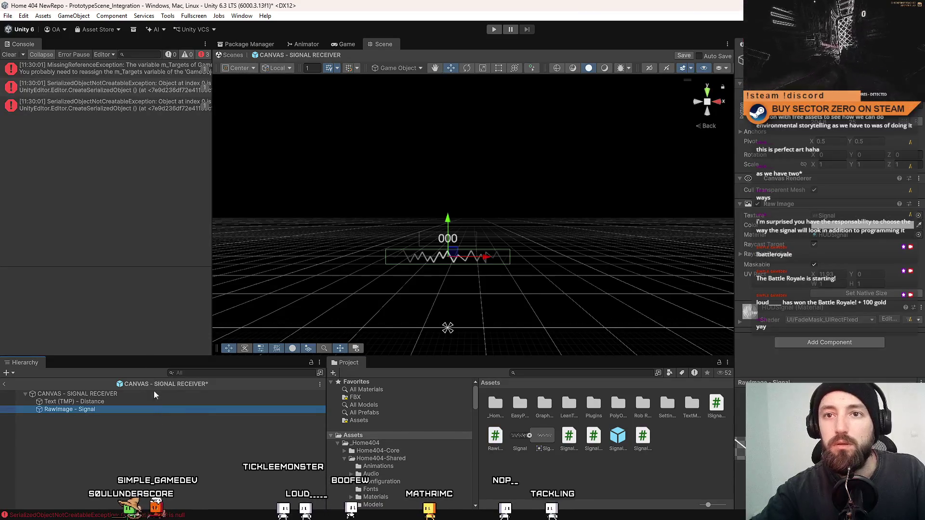
click(9, 55)
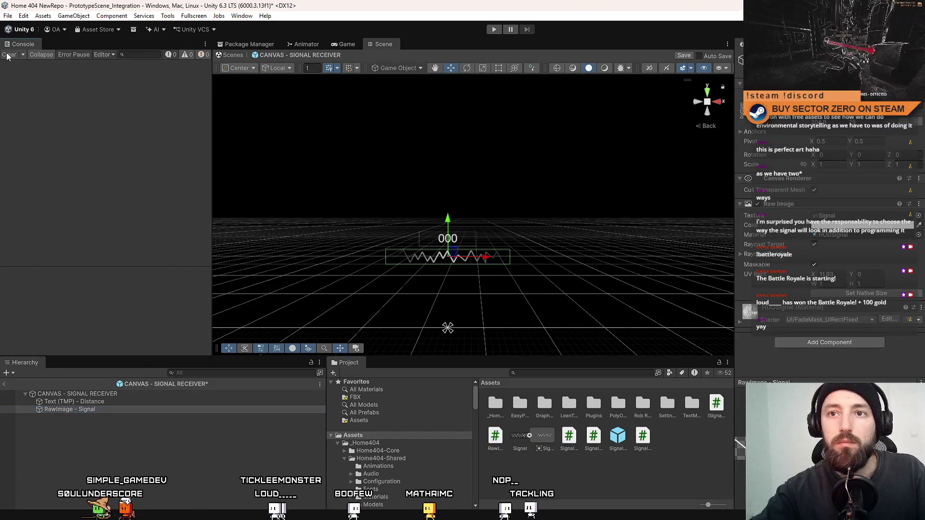
click(838, 343)
text(image s)
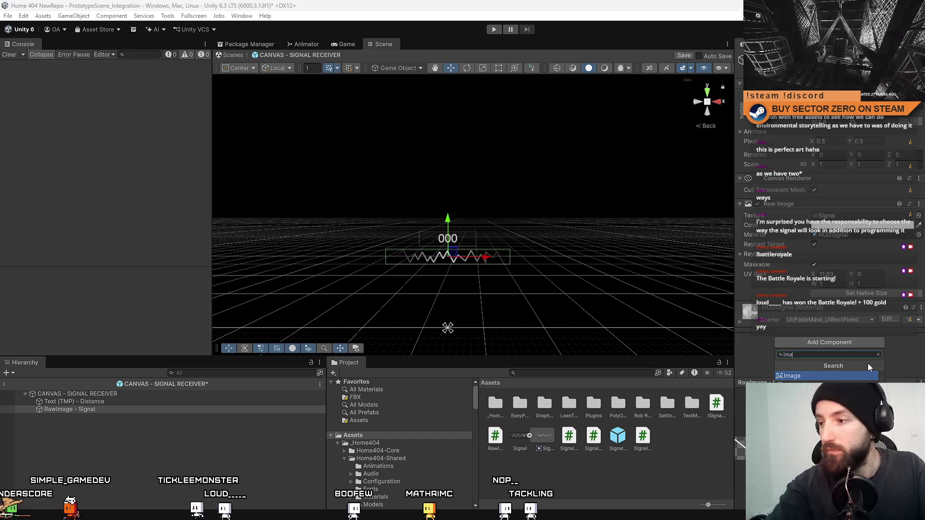
key(Return)
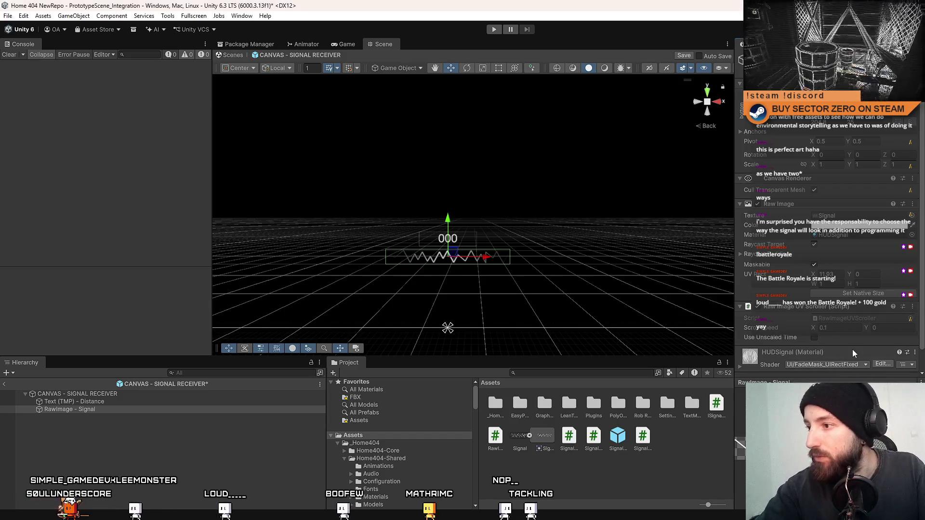
scroll(852, 347, down, 1)
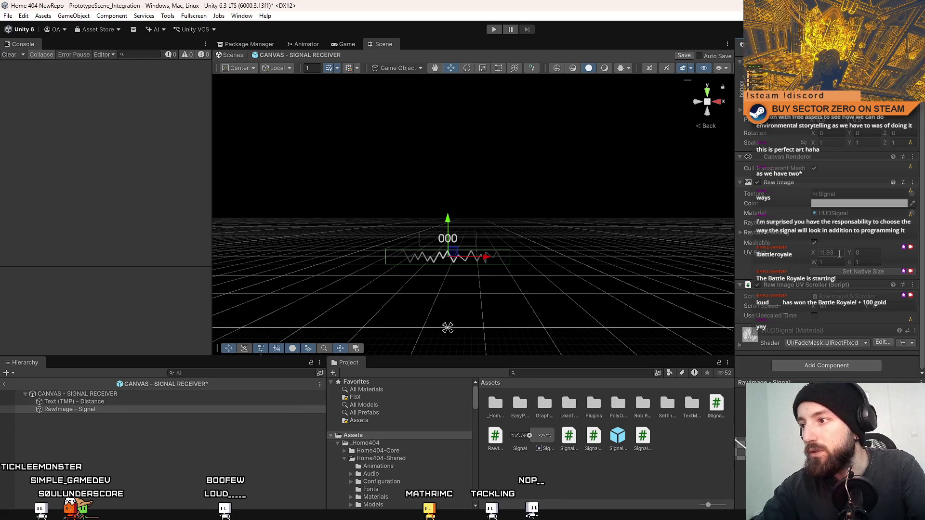
text(0)
click(828, 307)
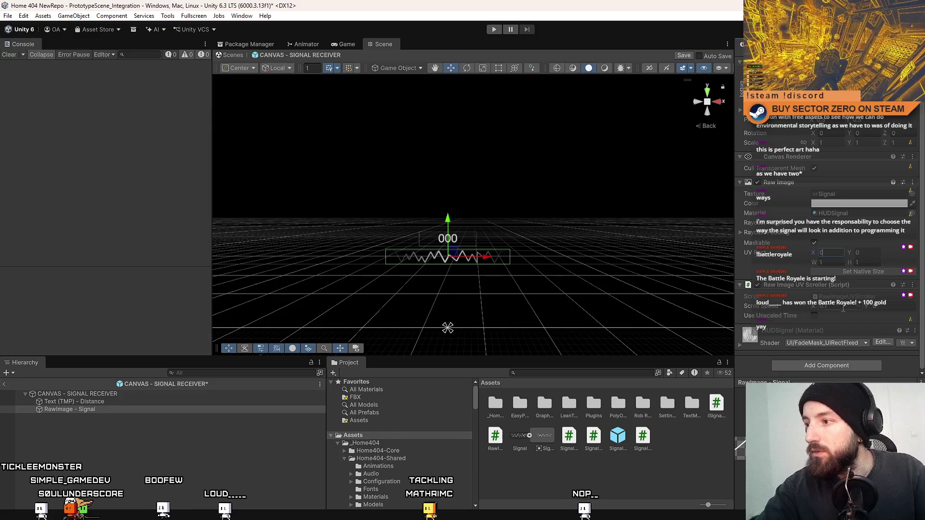
Move the text component up one place on Text (TMP) - Distance
click(92, 403)
drag(922, 207, 923, 352)
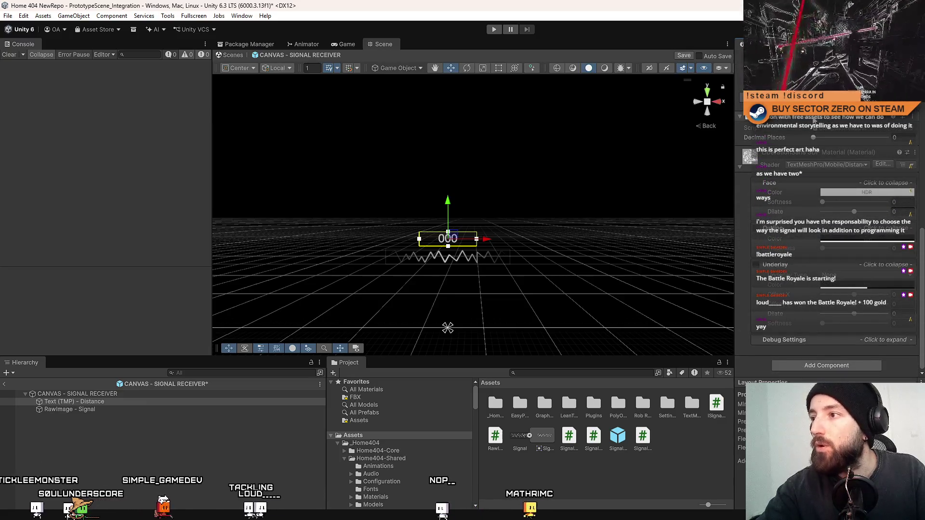
click(912, 117)
click(864, 149)
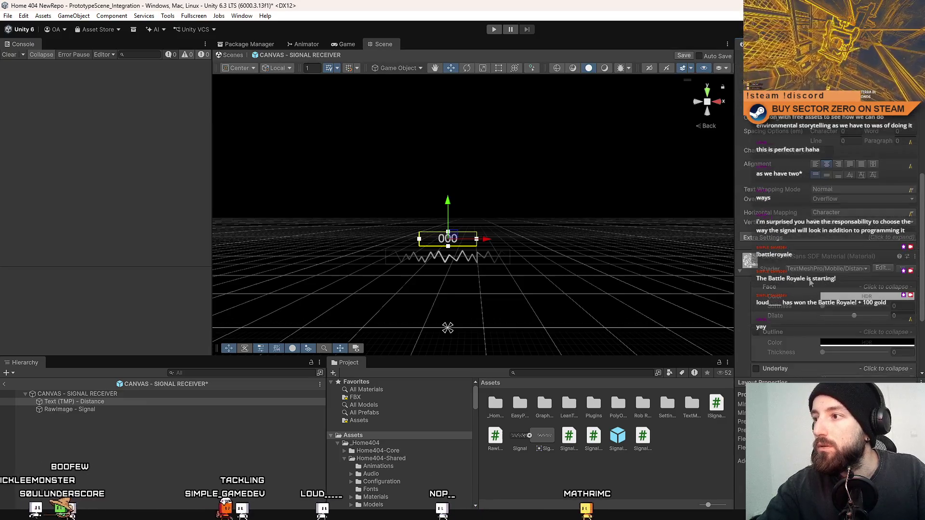
Save the signal receiver prefab and recheck RawImage - Signal in the Inspector
click(137, 407)
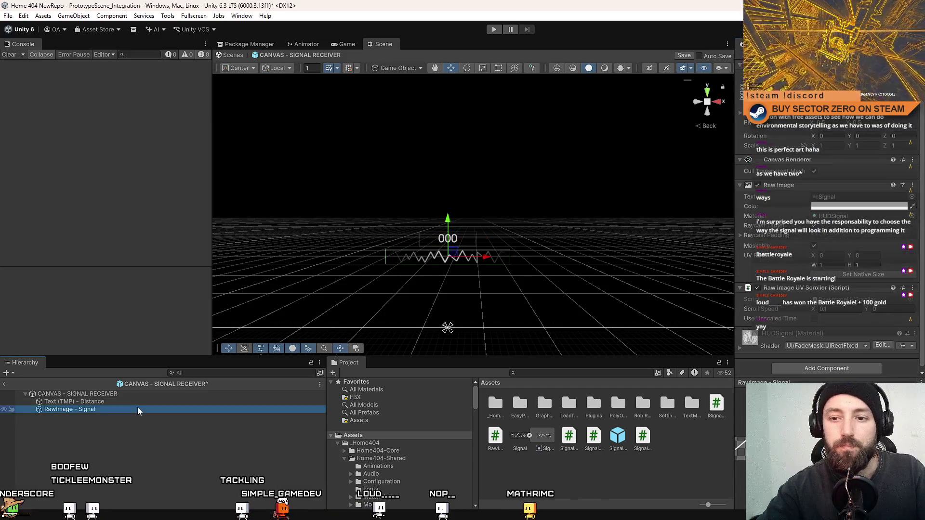
click(164, 453)
key(ctrl+s)
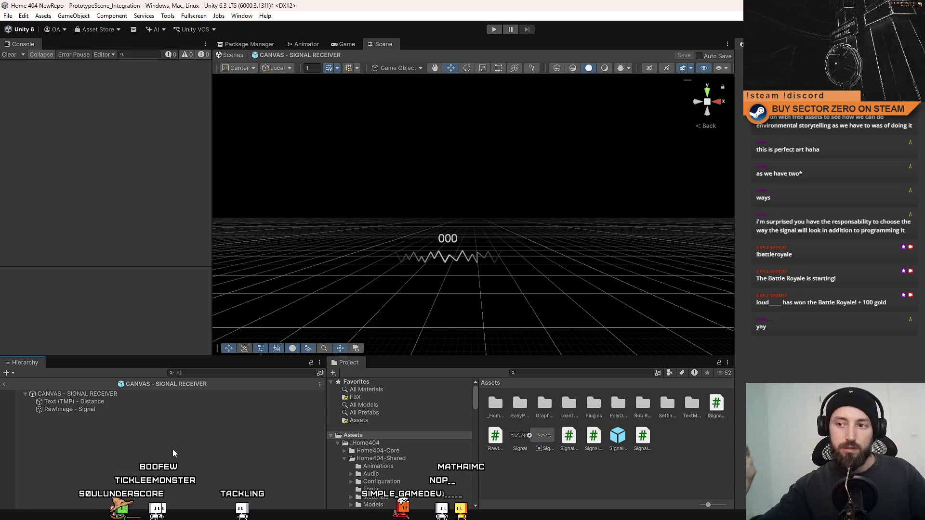
click(105, 409)
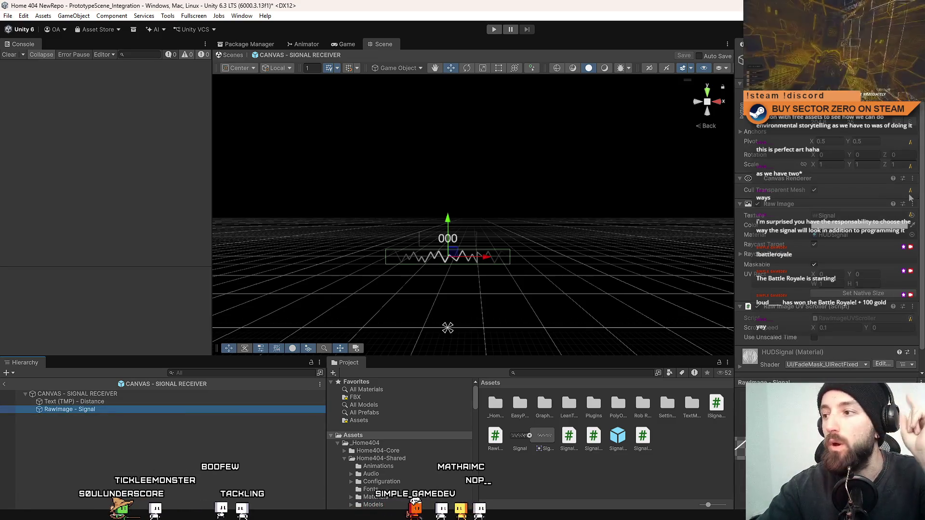
drag(924, 166, 923, 188)
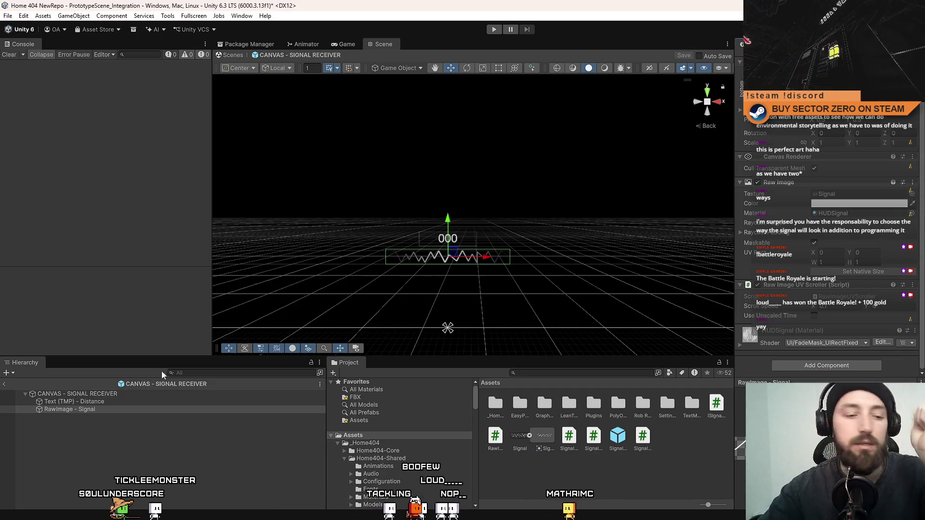
key(alt+Tab)
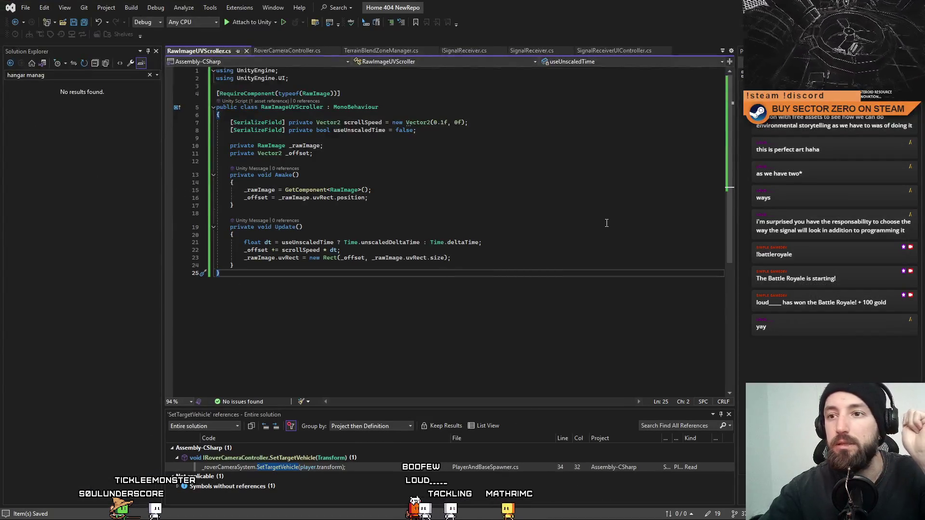
Duplicate the distance text field in SignalReceiverUIController and change the copy's type to RawImage
click(562, 197)
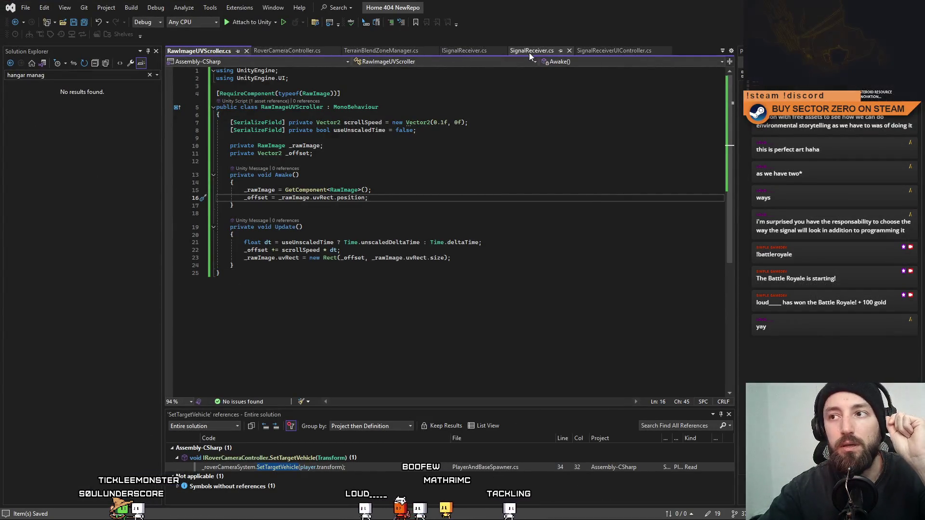
click(607, 50)
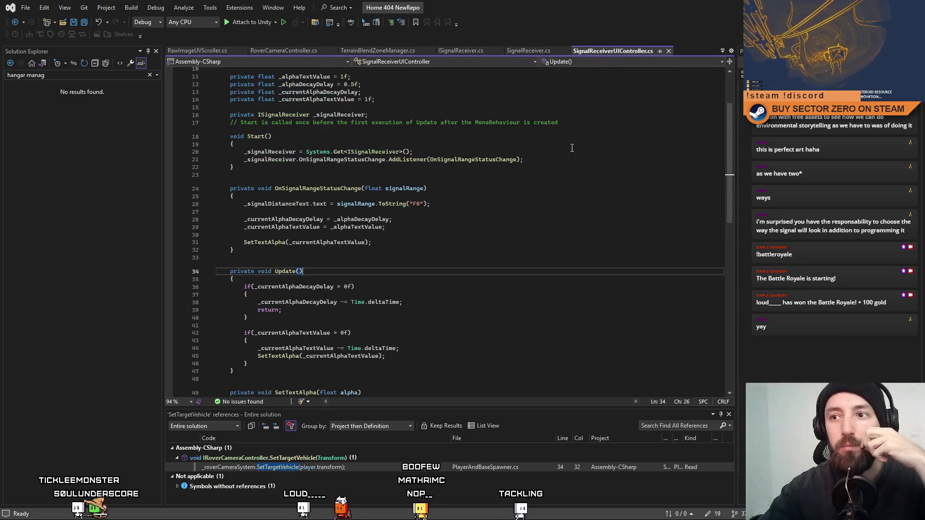
click(448, 131)
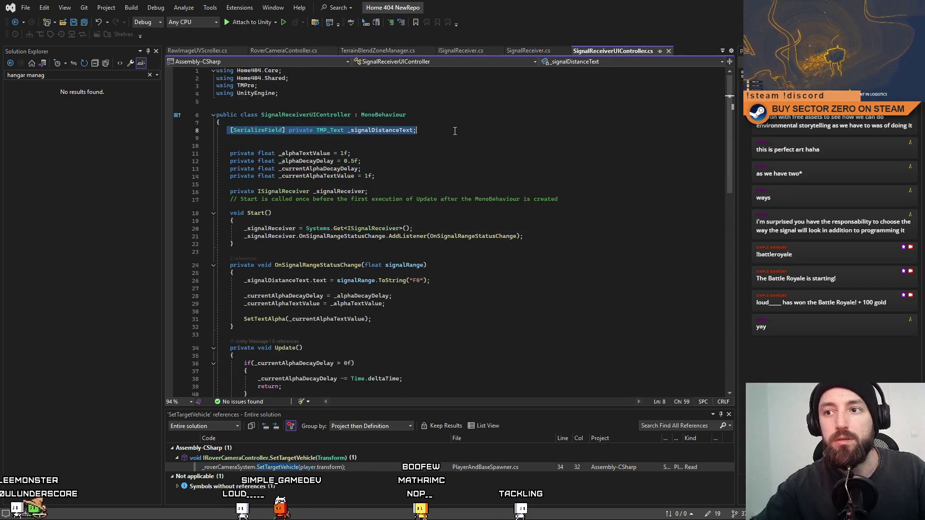
key(Return)
text([SerializeField] private TMP_Text _signalDistanceText;)
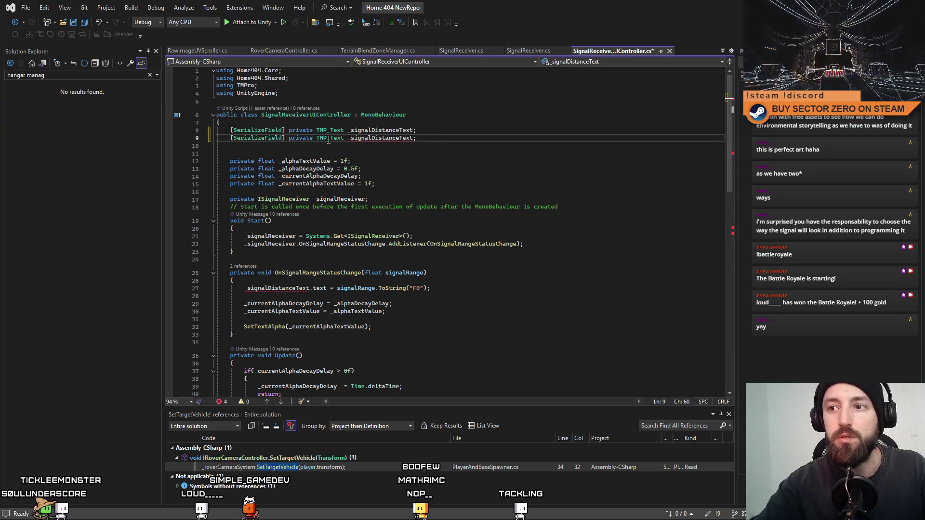
double_click(328, 139)
text(RawI)
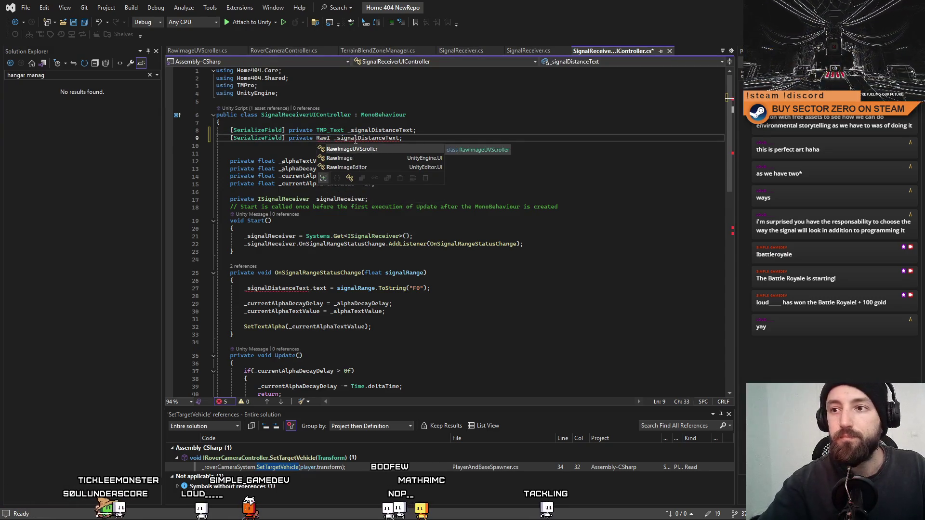
key(Down)
key(Tab)
click(404, 145)
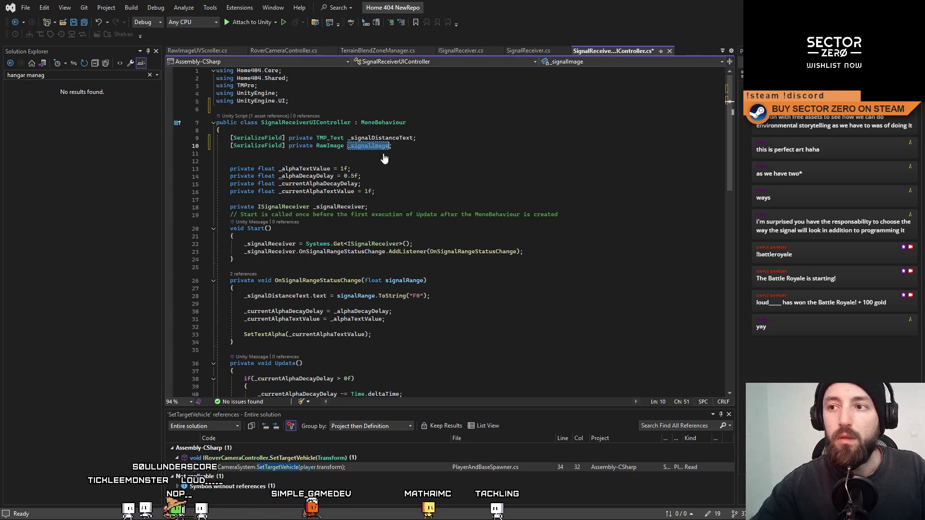
Look over the alpha decay delay fields and show references to _currentAlphaDecayDelay
click(458, 176)
scroll(458, 180, down, 1)
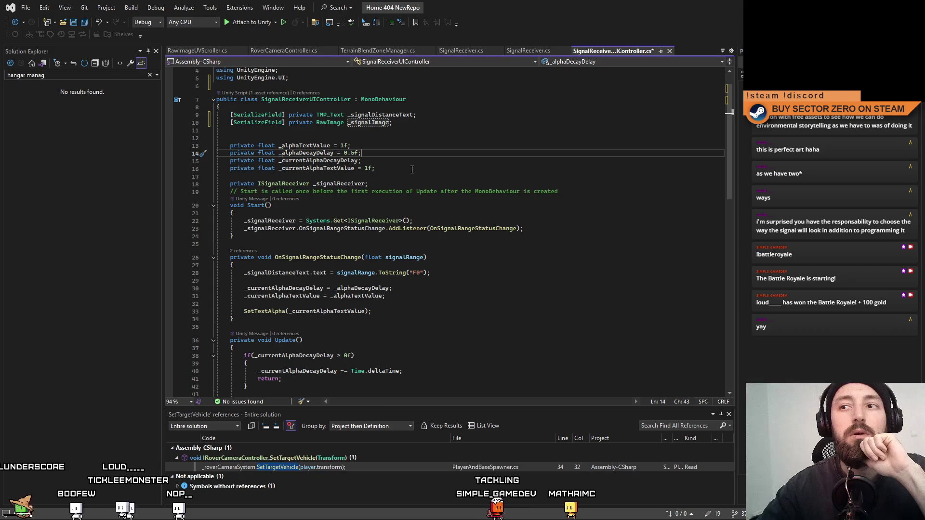
click(346, 168)
click(346, 162)
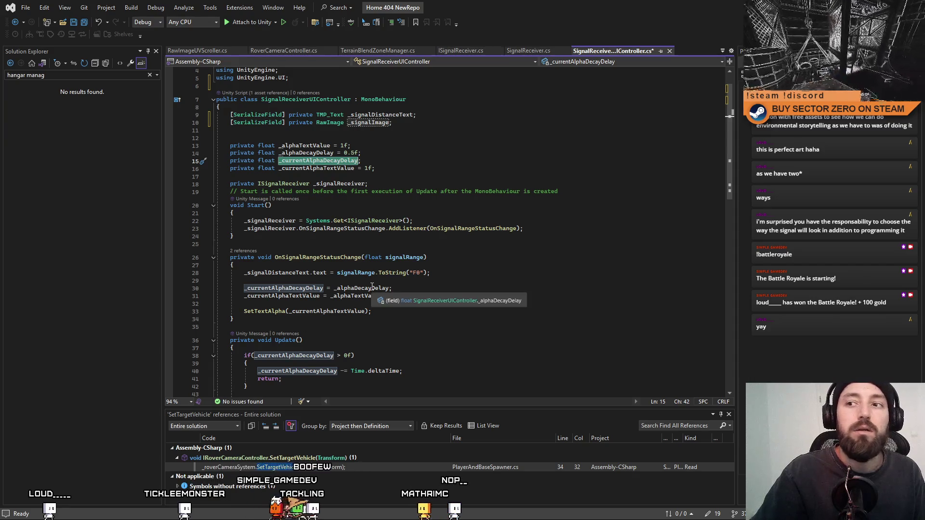
Review the new _signalImage field and where SetTextAlpha is used in the script
click(389, 122)
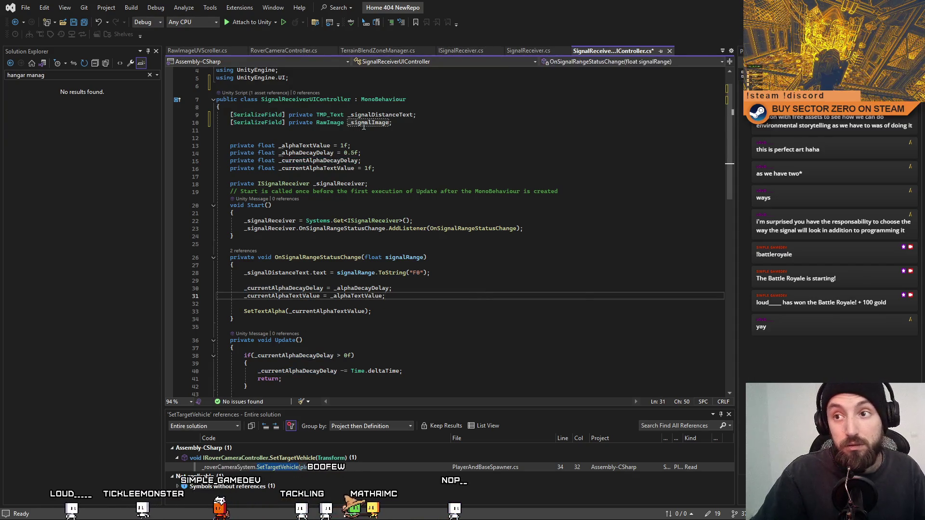
click(426, 287)
scroll(427, 291, down, 2)
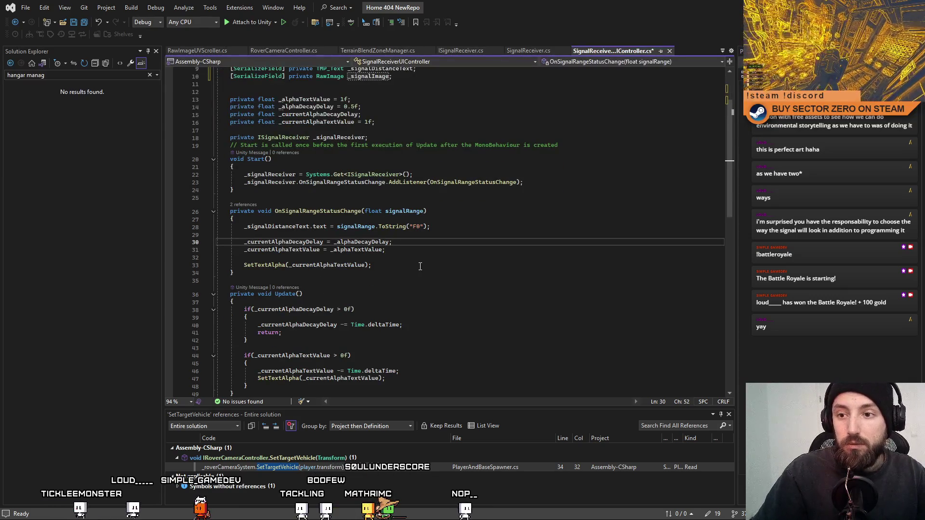
double_click(267, 265)
scroll(485, 309, down, 4)
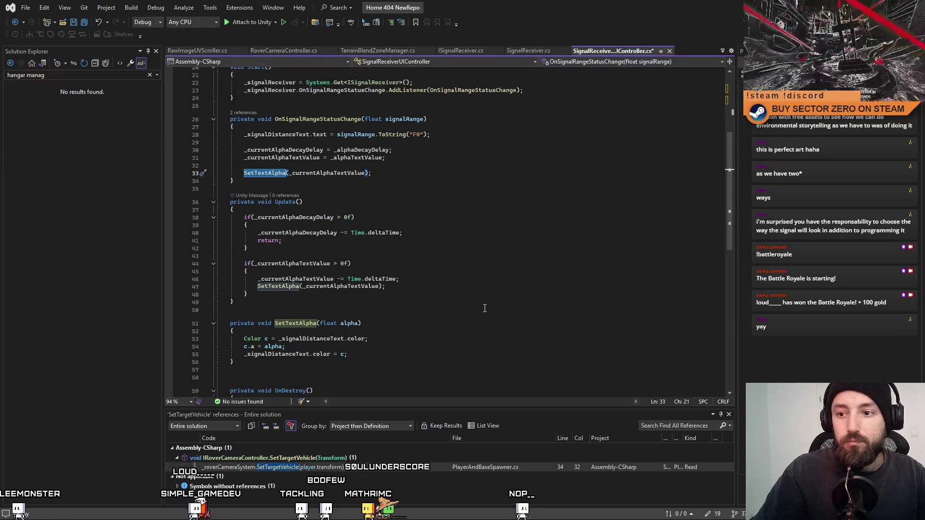
scroll(450, 301, down, 4)
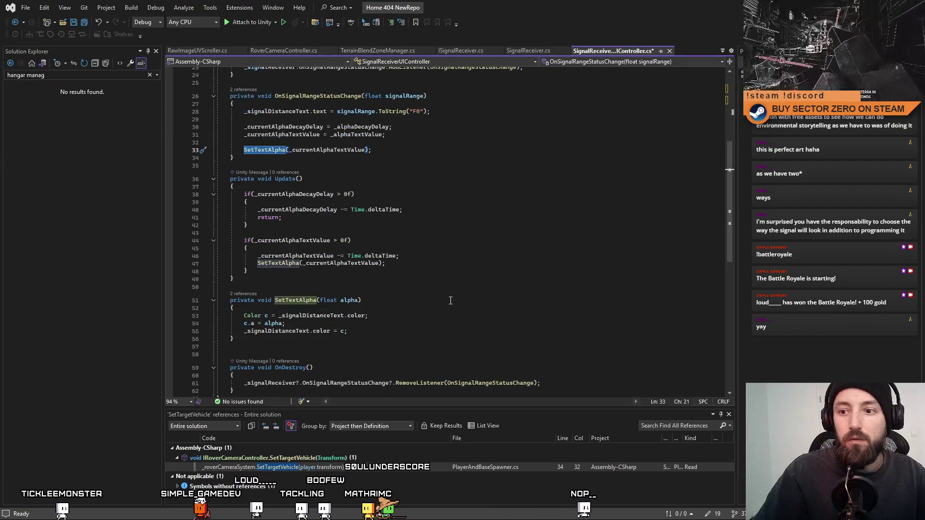
Draft a separate SetImageAlpha(float alpha) method, then delete it again
click(281, 274)
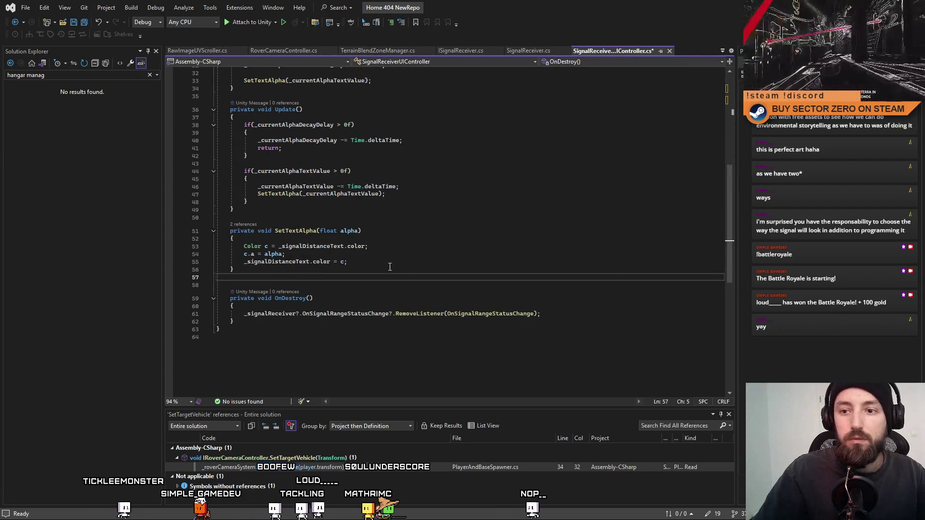
key(Return)
key(Return)
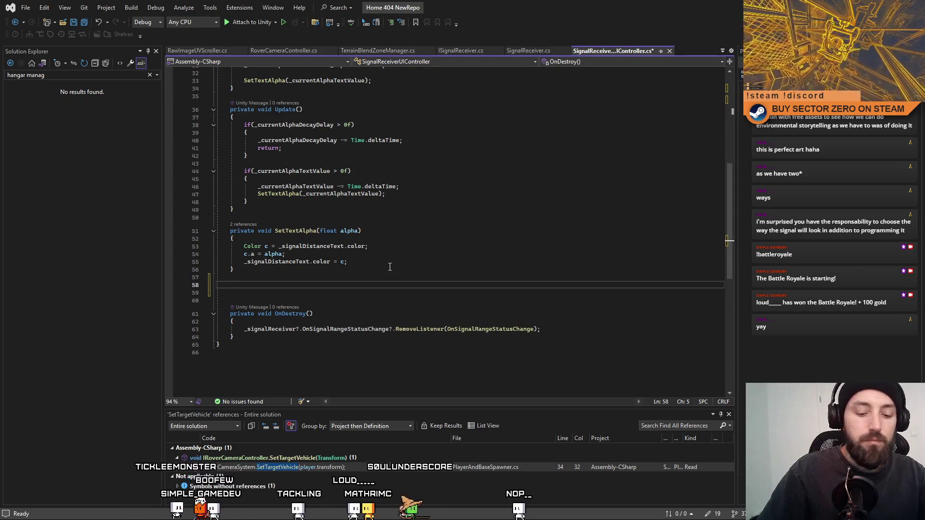
text(pr )
text(SetIm() {)
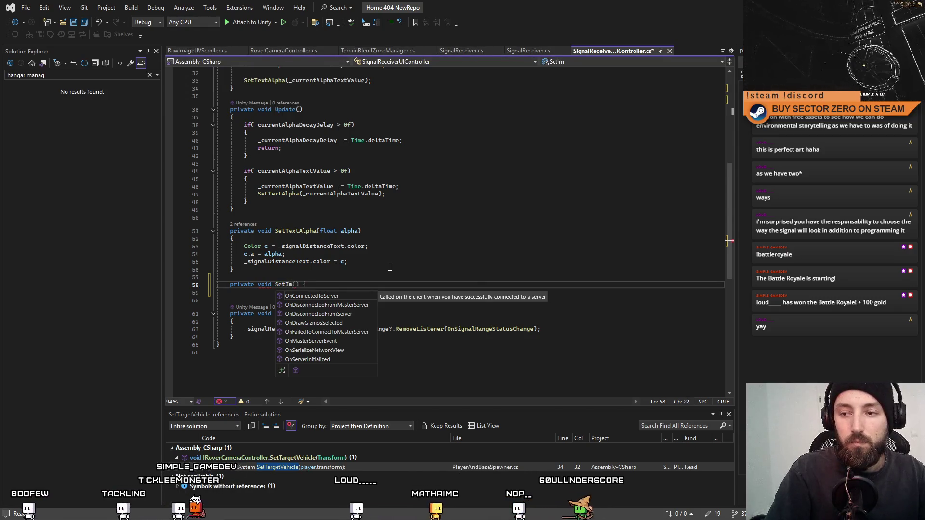
text(ageAlpha)
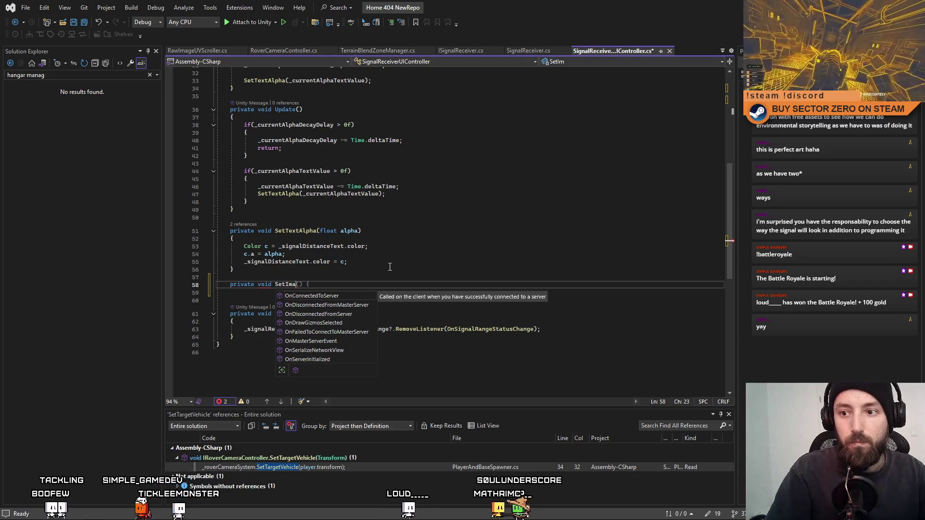
text((float alp)
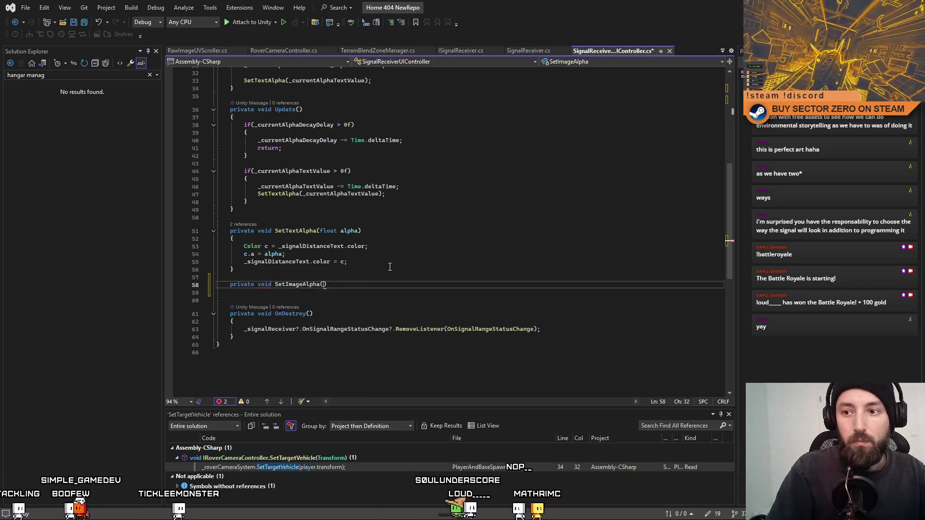
text(ha)
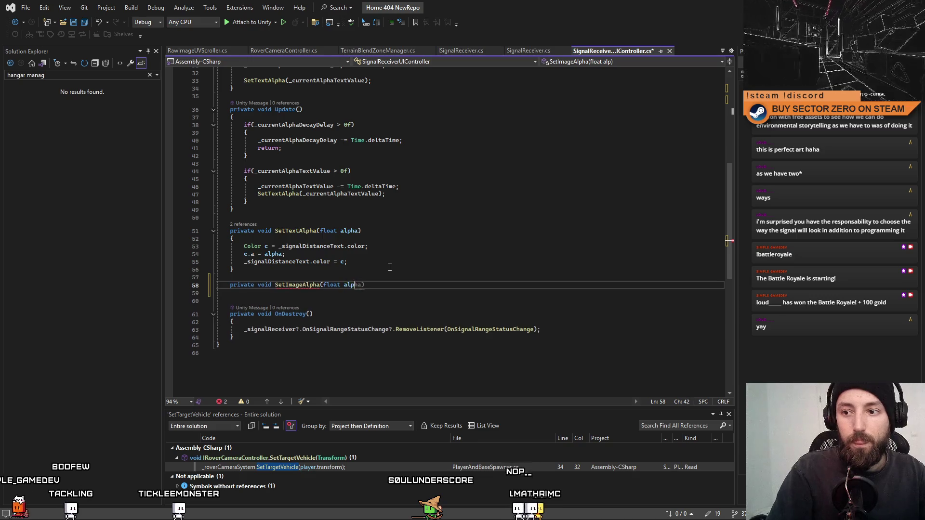
text())
key(Return)
text(_signalImage)
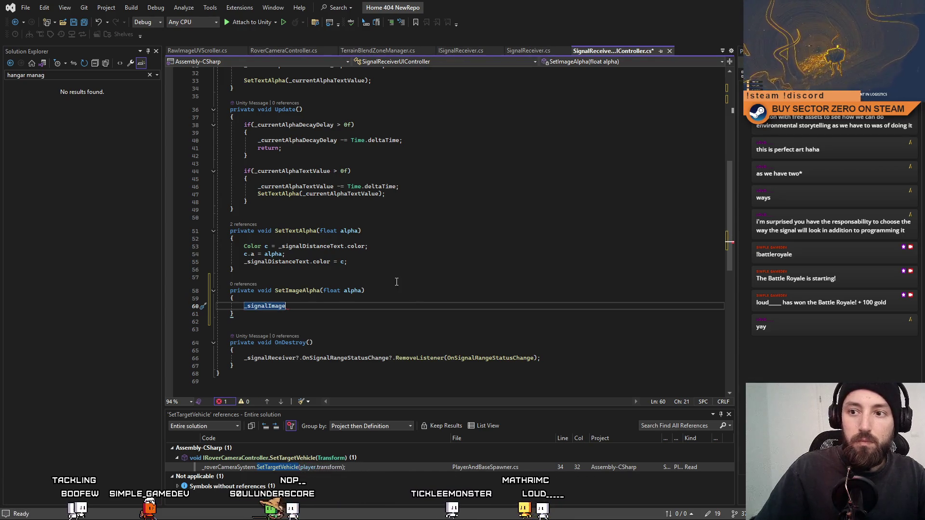
drag(231, 322, 193, 293)
key(Delete)
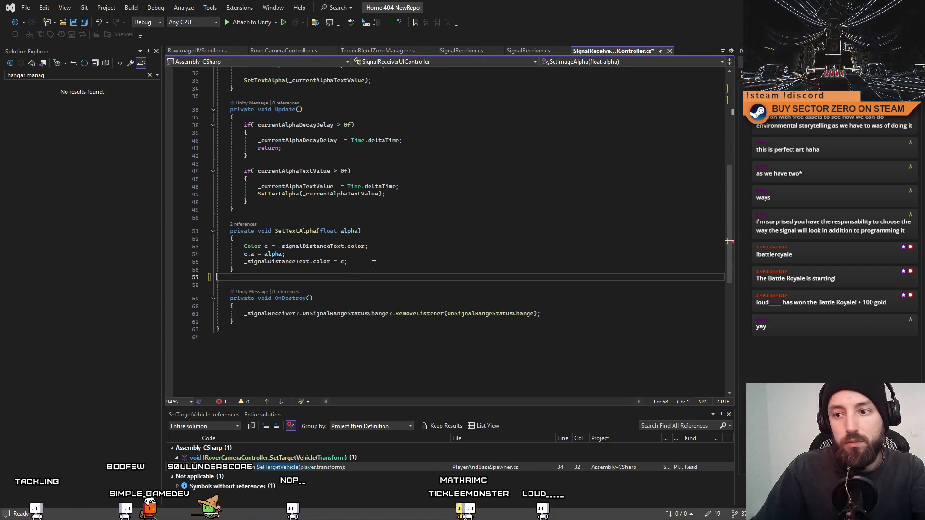
Add a _signalImage.color line in SetTextAlpha and copy the text colour lookup beside it
click(376, 262)
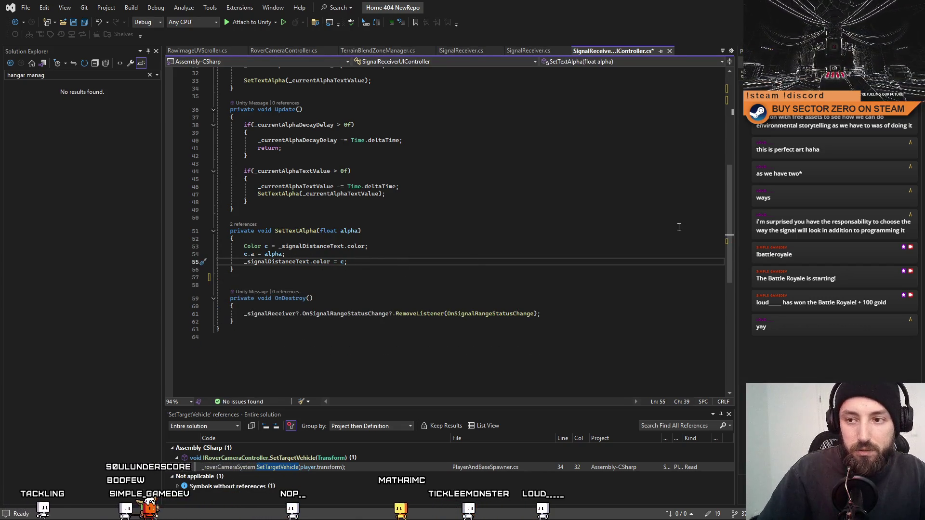
key(Return)
text(_signalImage.color)
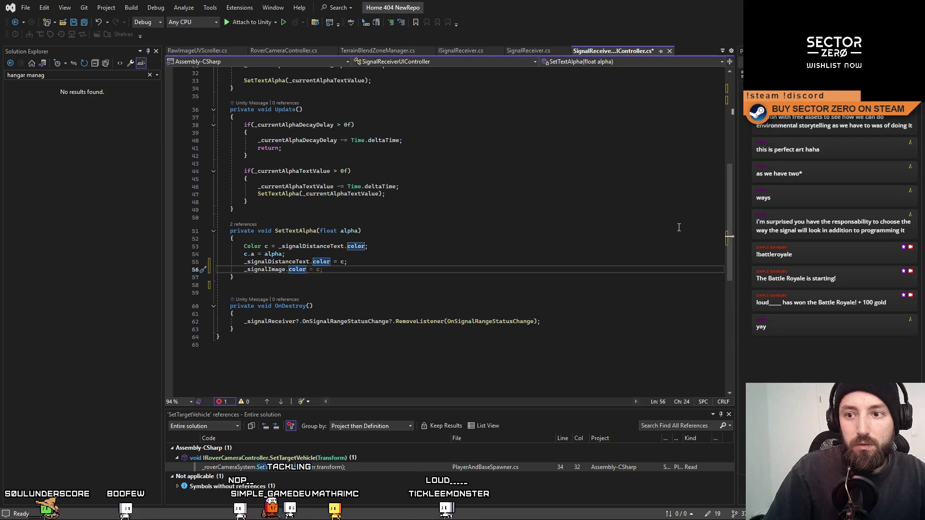
click(352, 277)
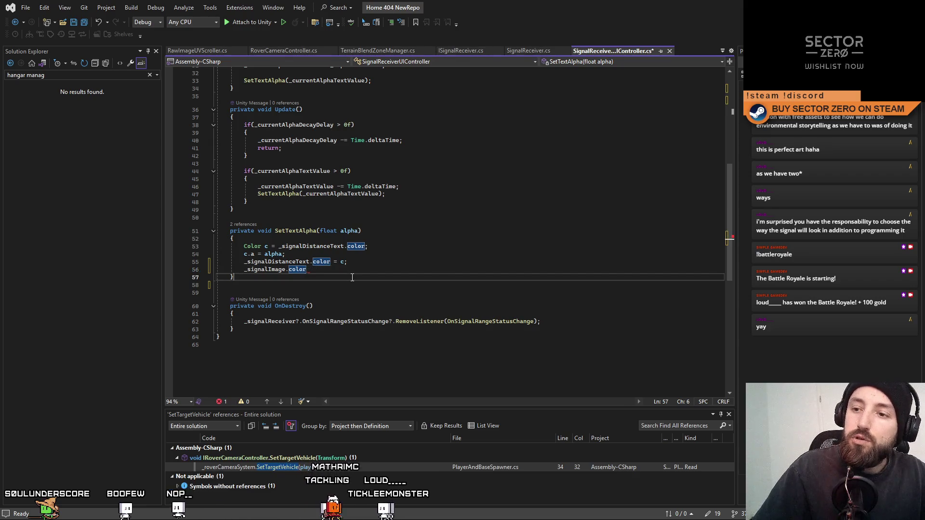
drag(244, 247, 365, 246)
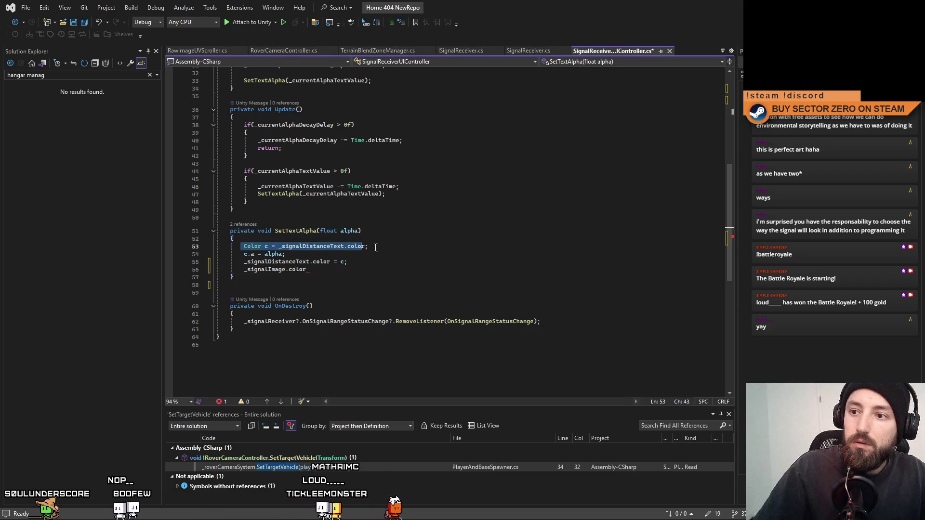
click(411, 250)
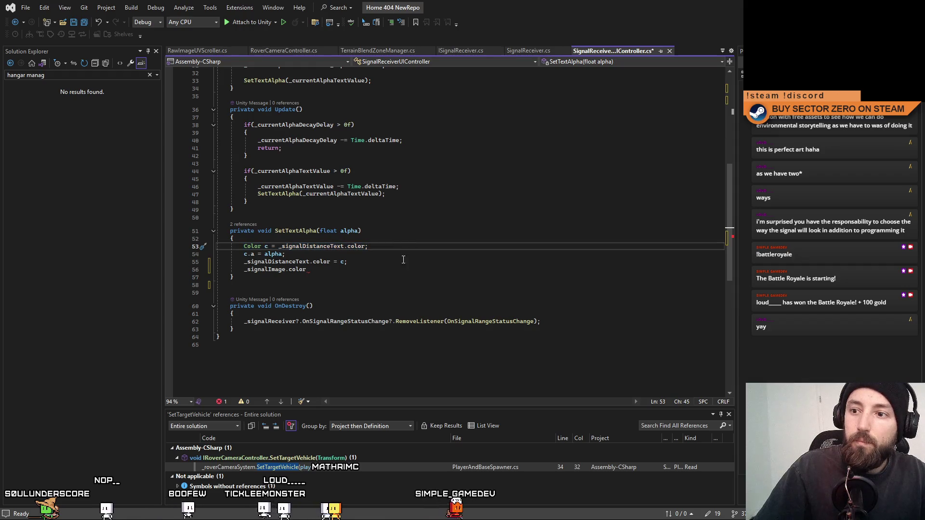
click(400, 264)
key(Return)
key(Return)
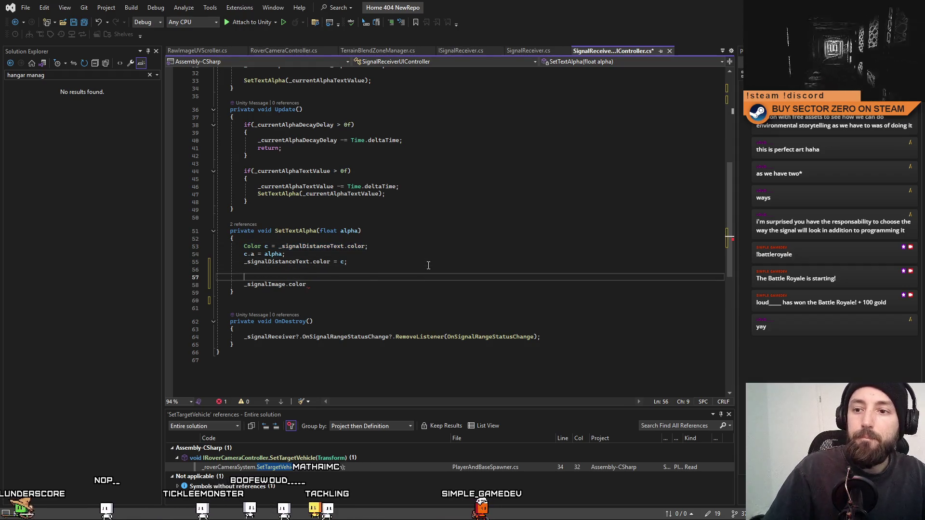
Rename the colour variables to ct and ci, pointing ci at _signalImage.color
double_click(266, 277)
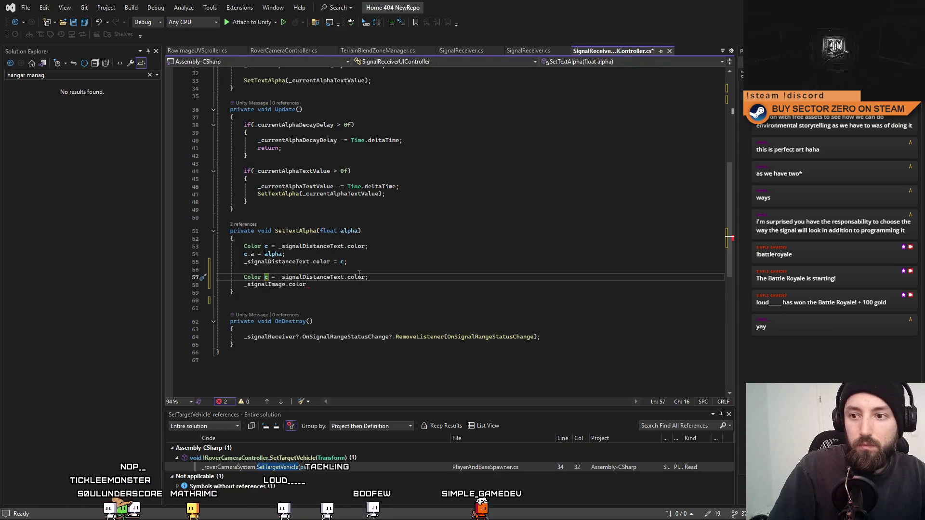
key(Up)
key(Up)
key(Up)
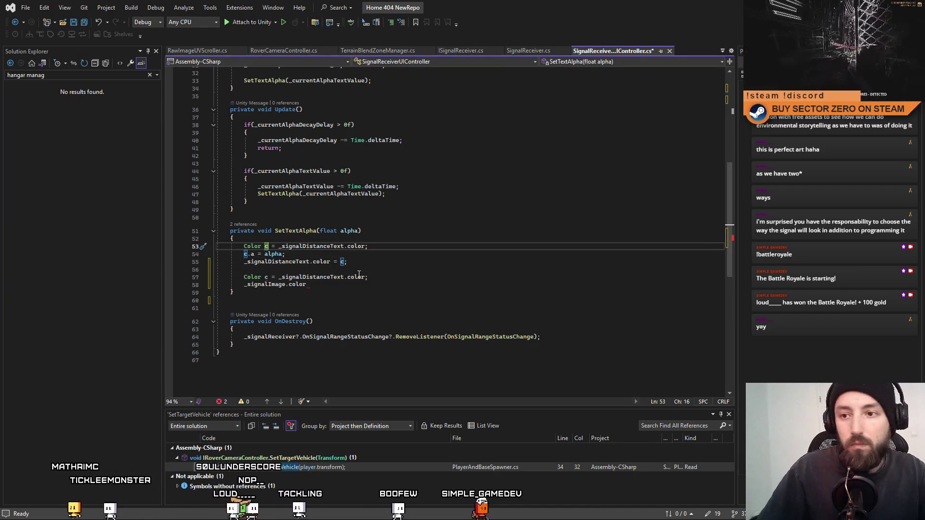
text(t)
key(Down)
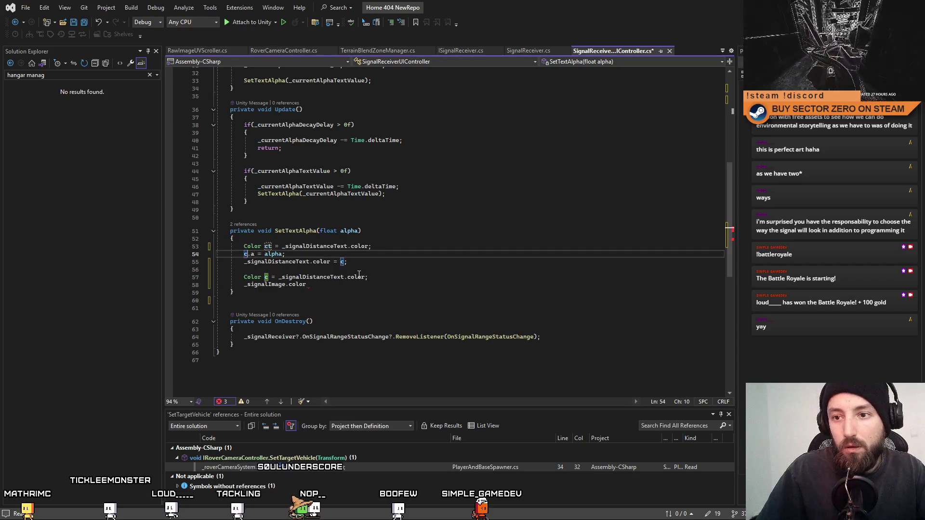
click(344, 262)
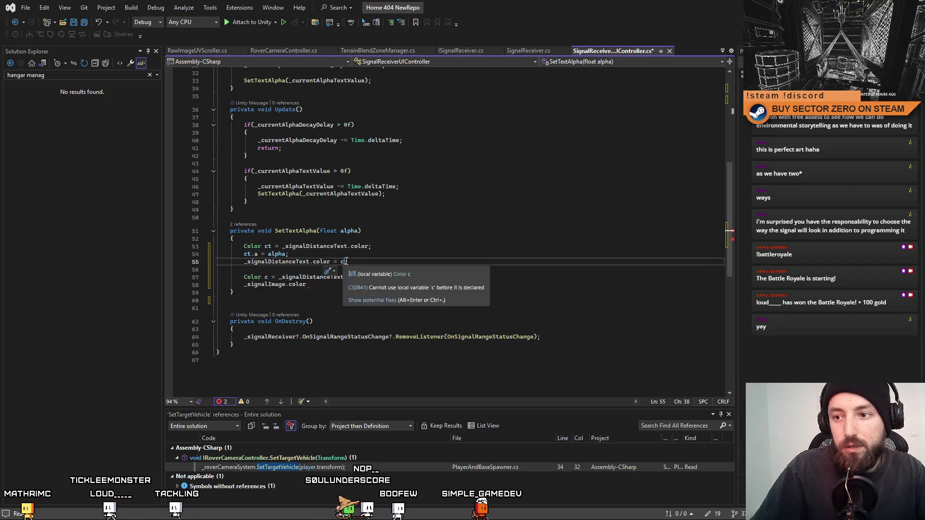
text(t;)
click(268, 277)
text(t)
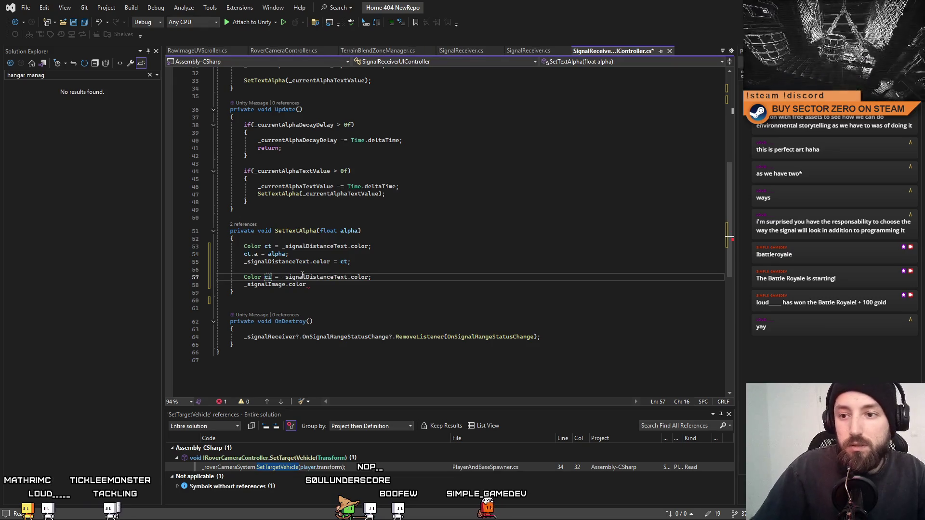
key(Left)
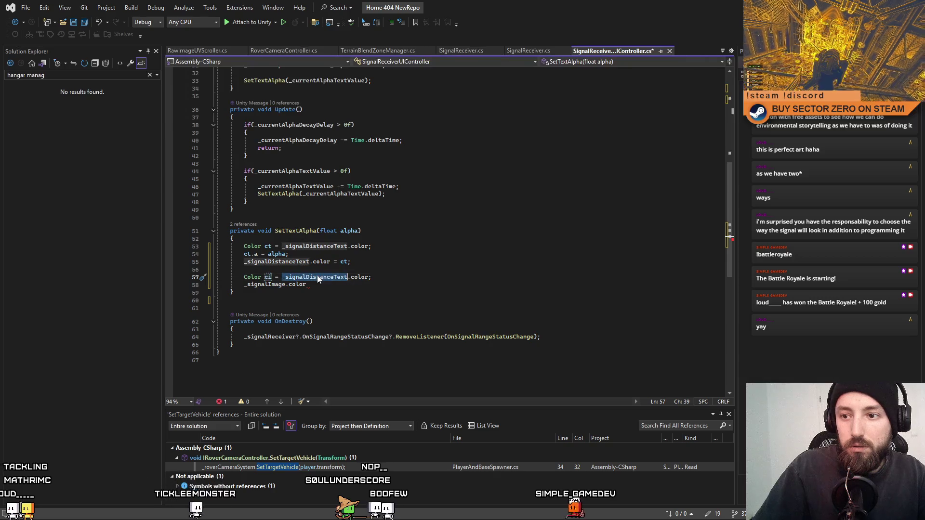
double_click(316, 277)
text(_signalImage)
Add ci.a = alpha; and assign _signalImage.color = ci; in SetTextAlpha
click(410, 271)
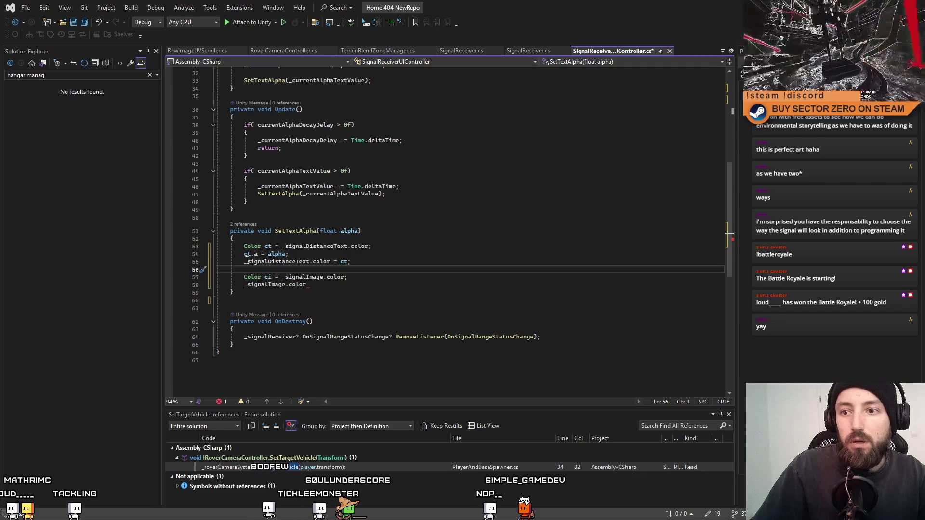
drag(244, 255, 265, 256)
click(376, 278)
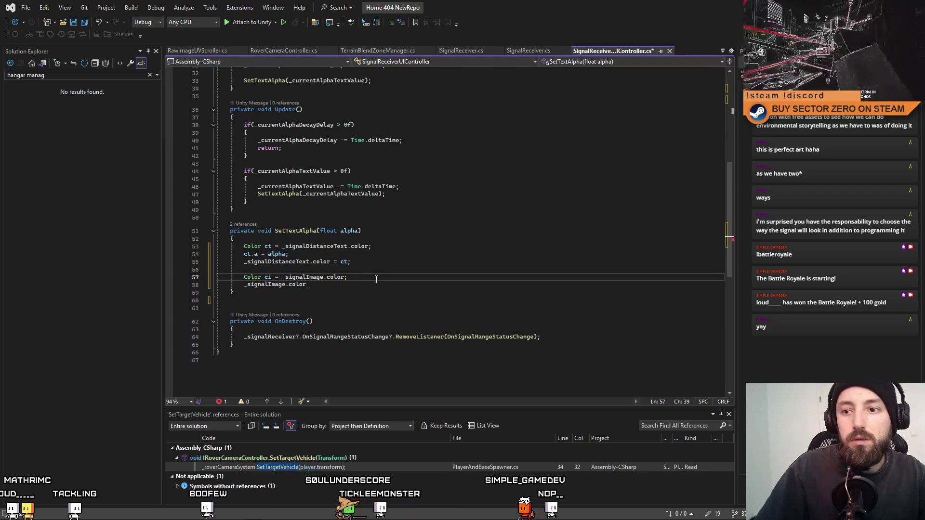
key(Return)
text(ct.a = alpha;)
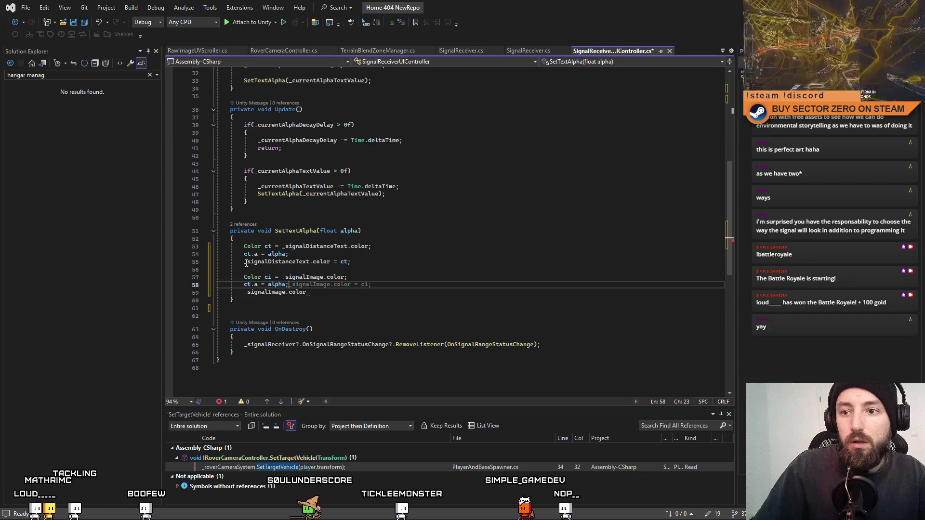
double_click(247, 284)
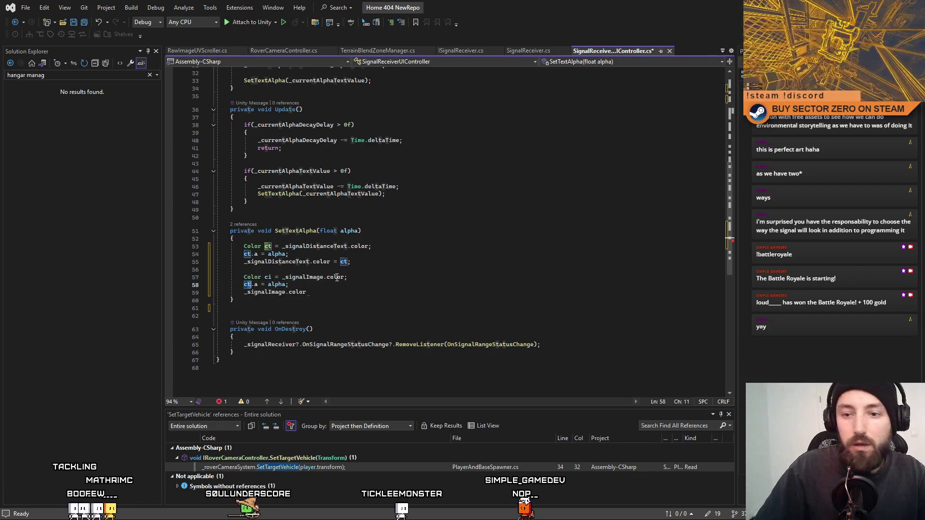
text(ci)
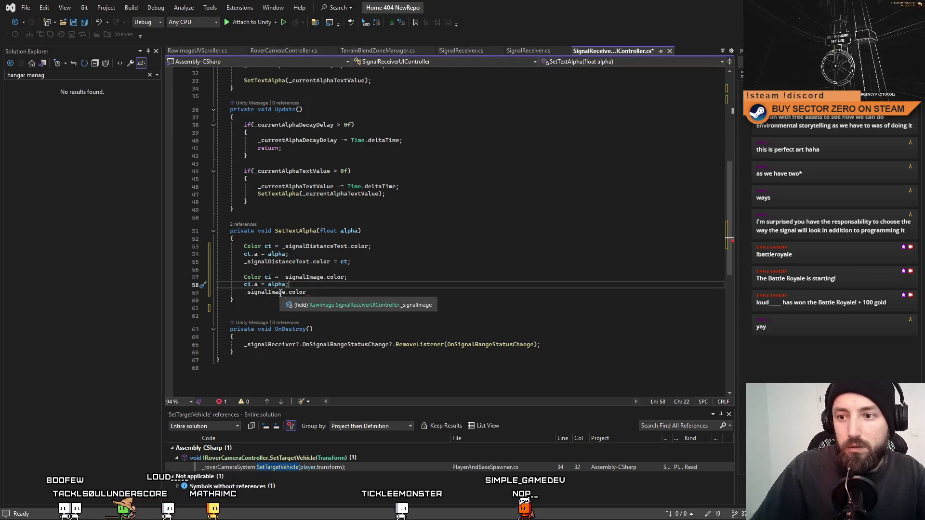
click(328, 292)
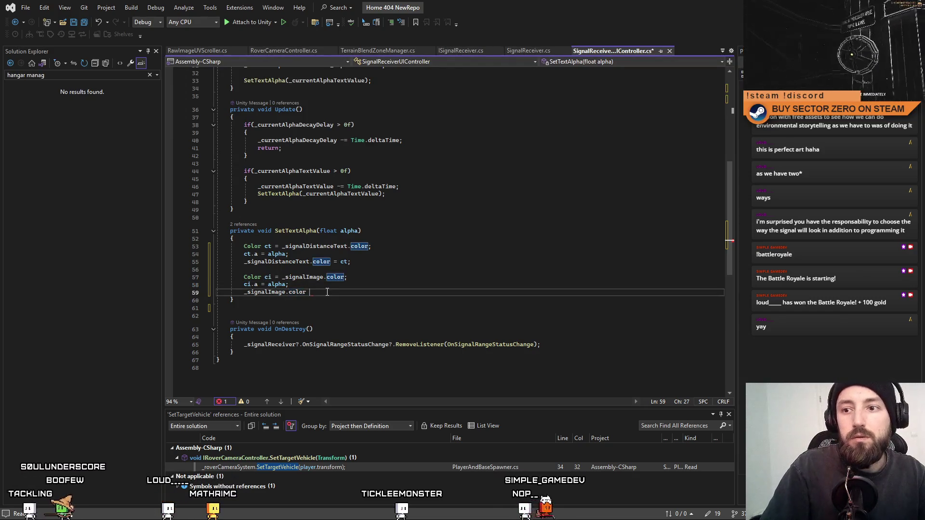
text(= ci;)
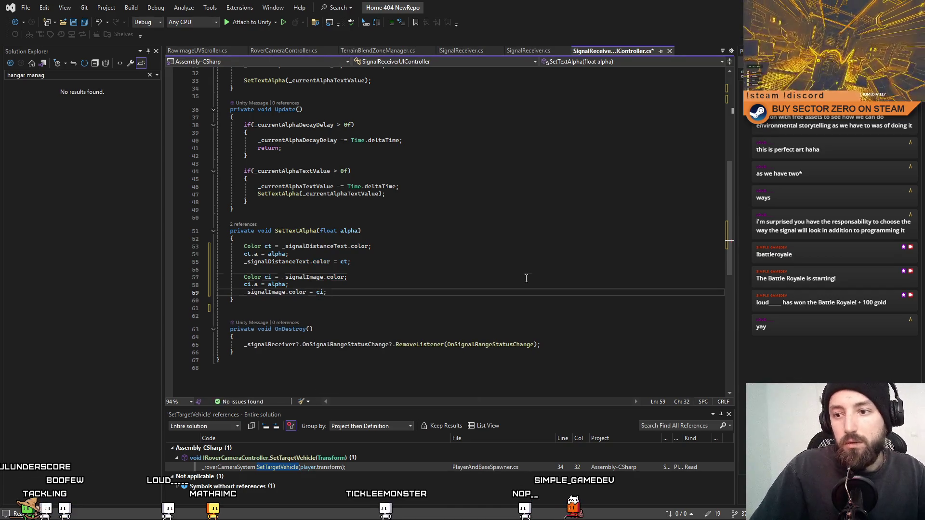
Save SignalReceiverUIController.cs and look over the updated SetTextAlpha method
key(ctrl+s)
click(481, 269)
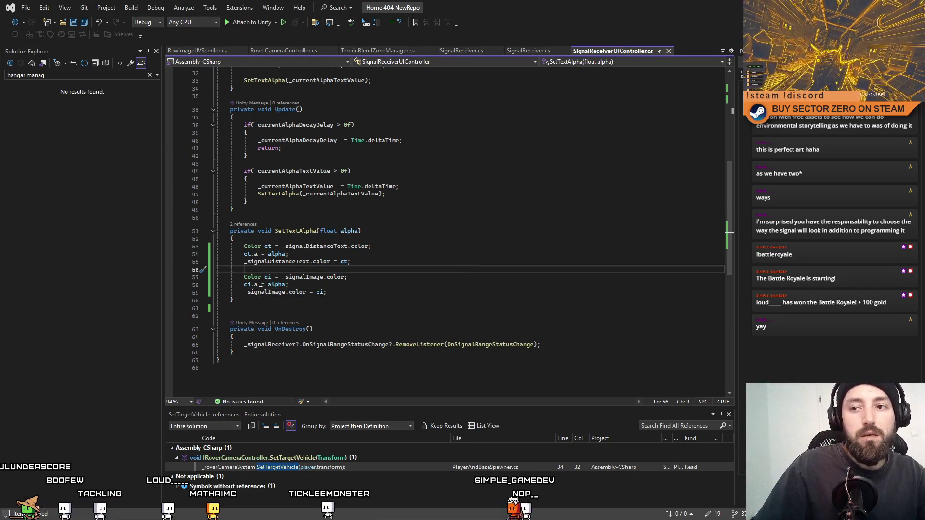
click(376, 262)
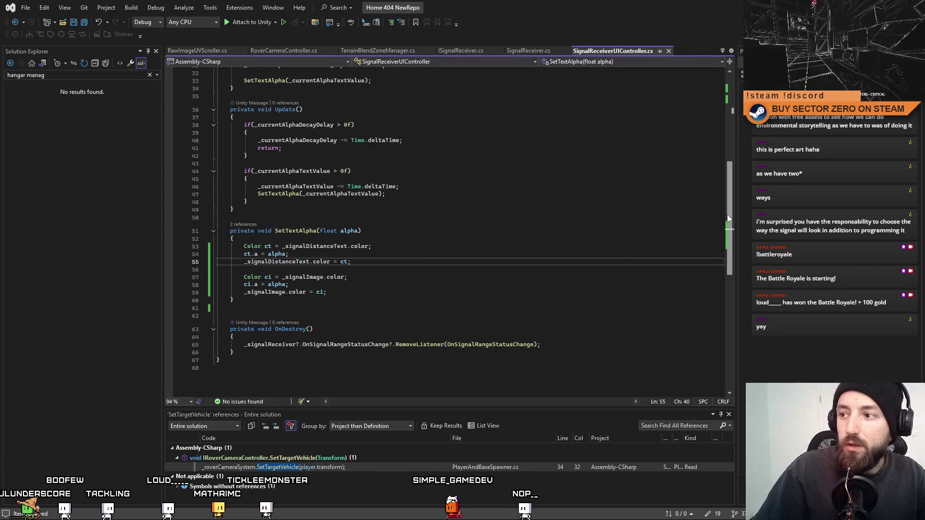
scroll(723, 202, up, 3)
scroll(716, 188, up, 5)
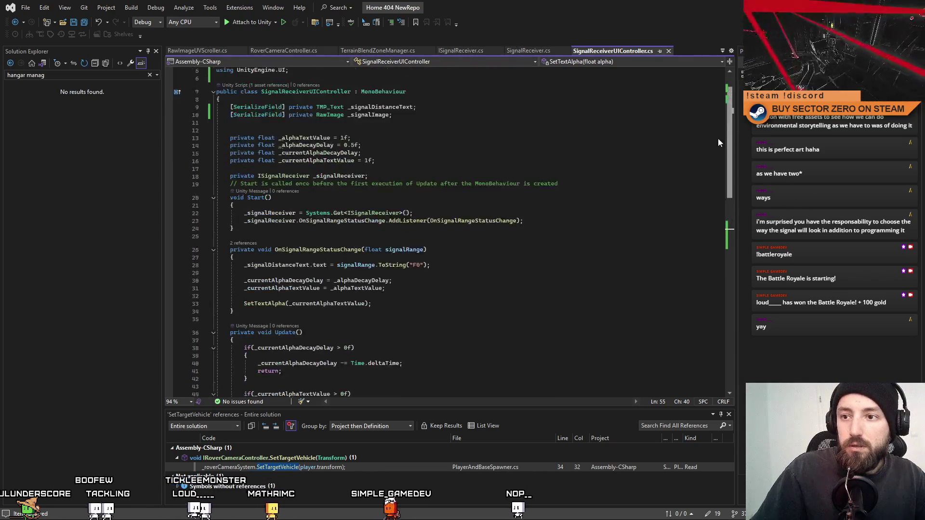
scroll(717, 153, down, 6)
Rename the SetTextAlpha method to SetUIAlpha across the script with Ctrl+R
click(298, 244)
key(ctrl+r)
key(ctrl+r)
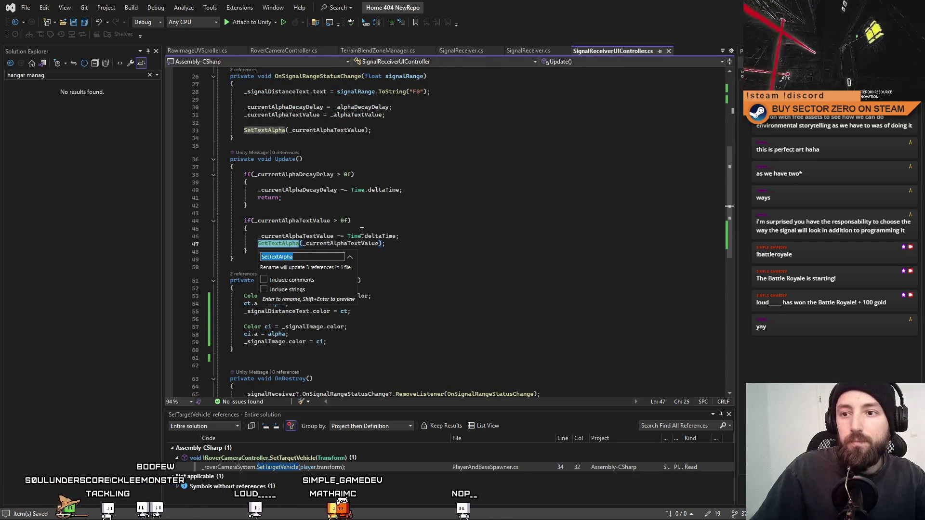
text(SetAlp)
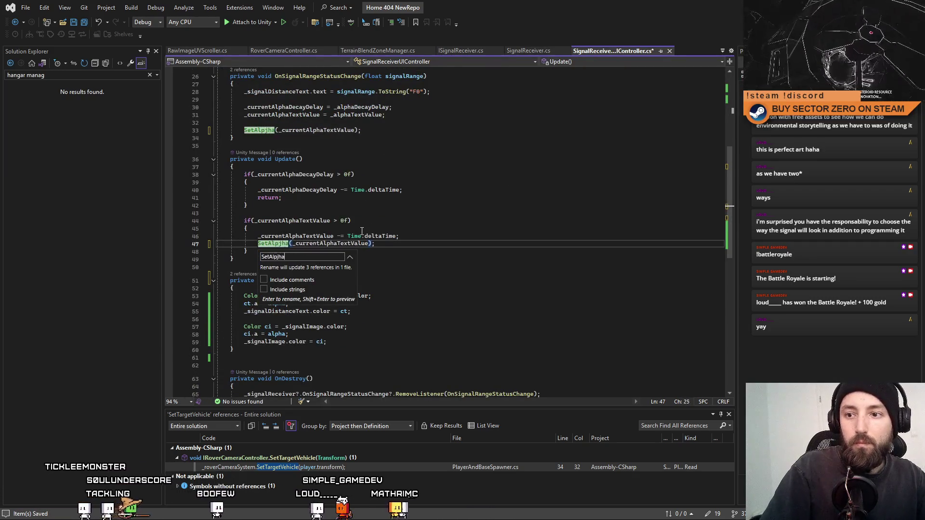
text(ha)
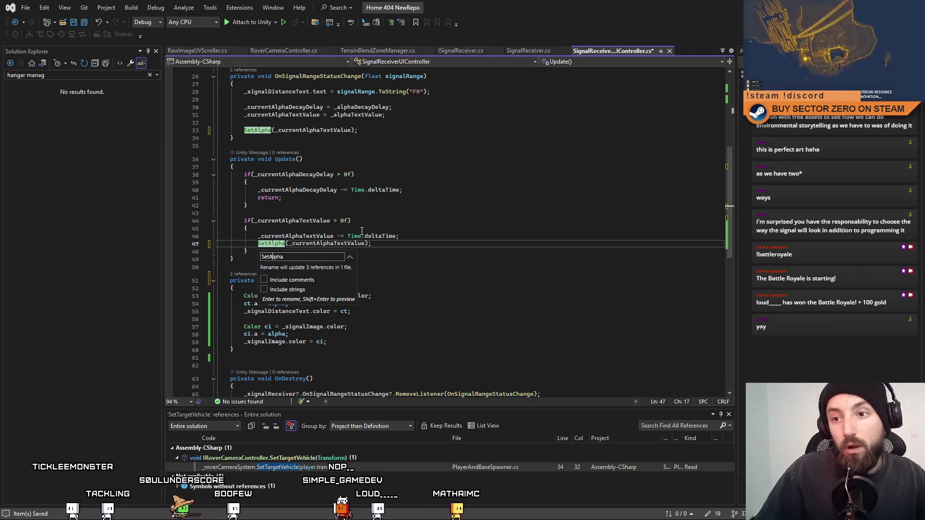
text(UI)
key(Return)
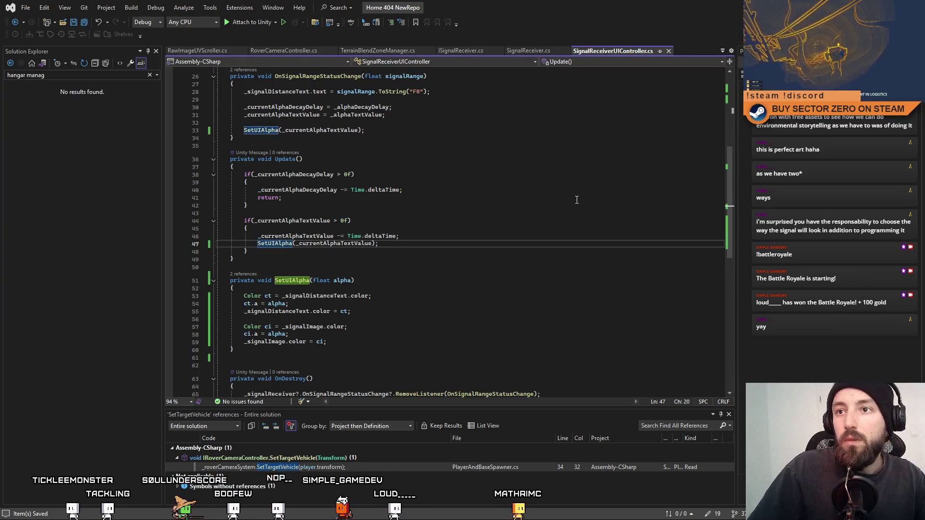
click(577, 199)
In Unity, clear the Console errors and leave the signal receiver prefab for the scene
key(alt+Tab)
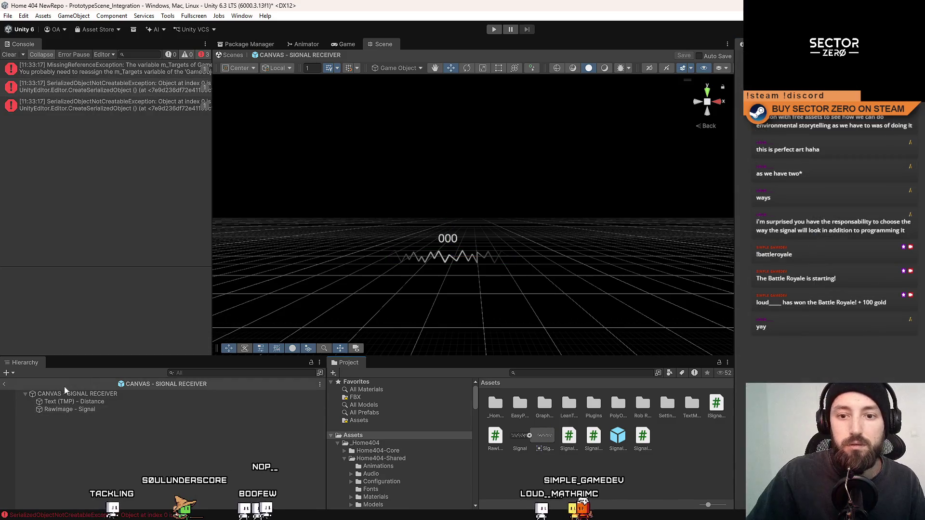
click(10, 55)
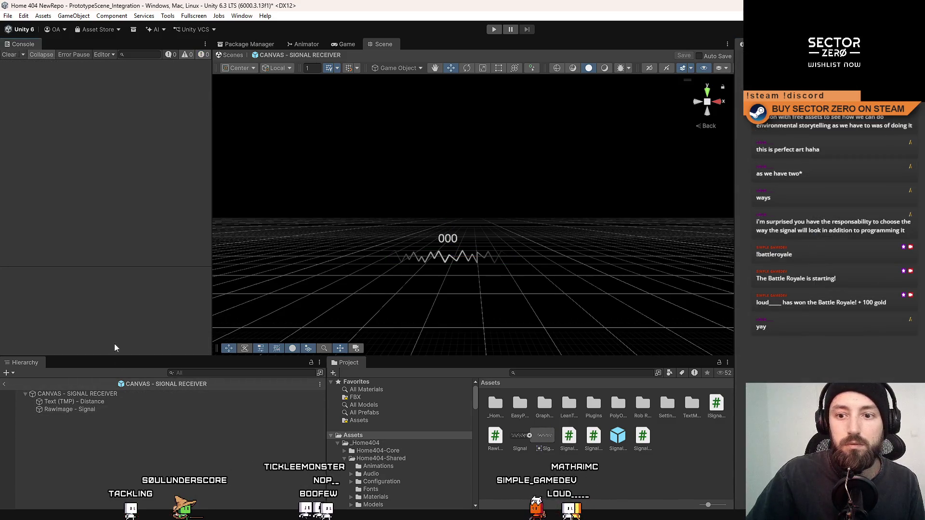
click(231, 55)
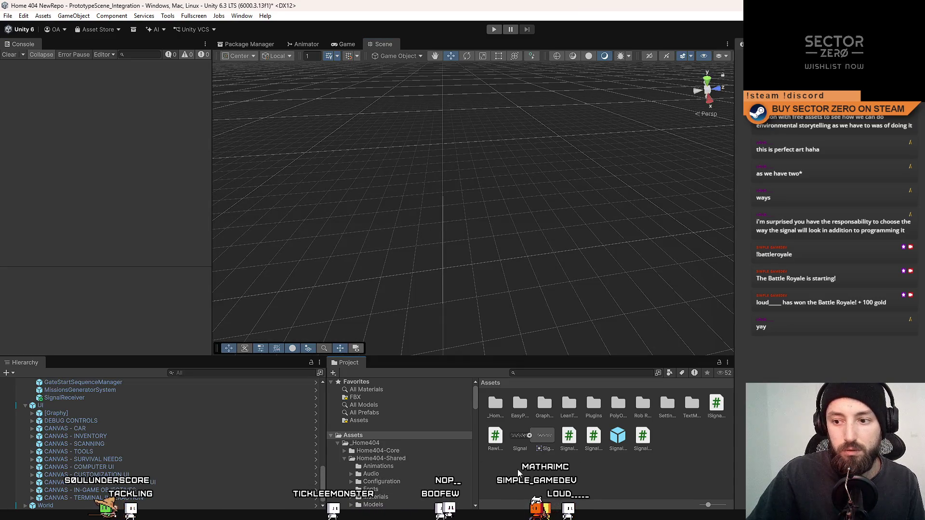
Create a new cube object in the scene and select it in the Hierarchy
click(73, 16)
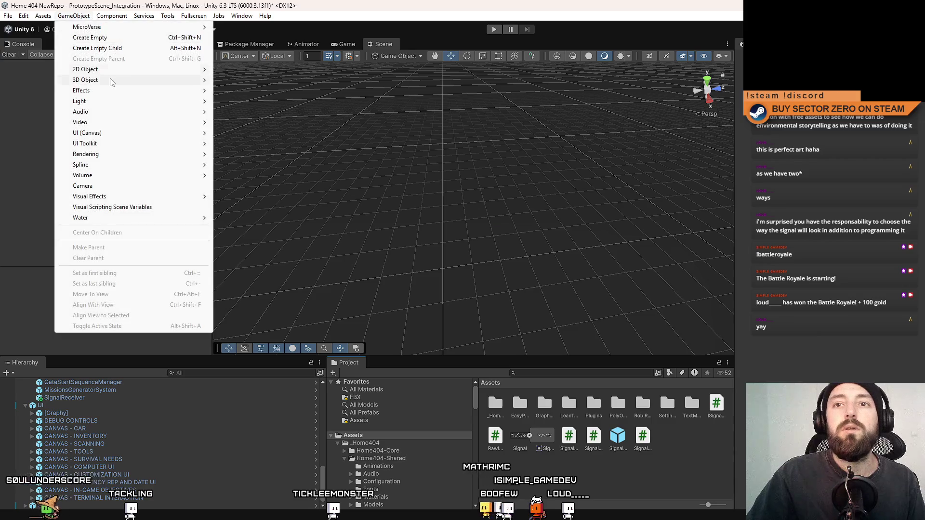
mouse_move(144, 79)
click(231, 78)
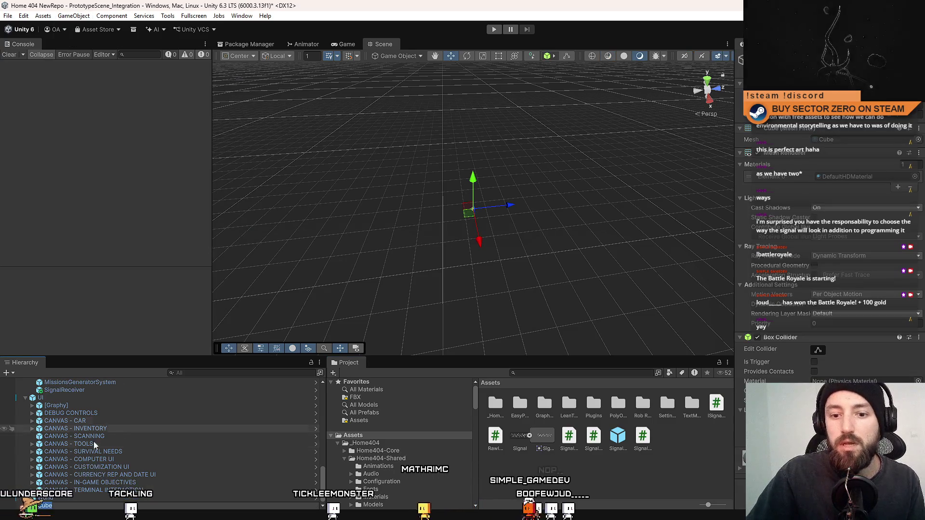
click(64, 506)
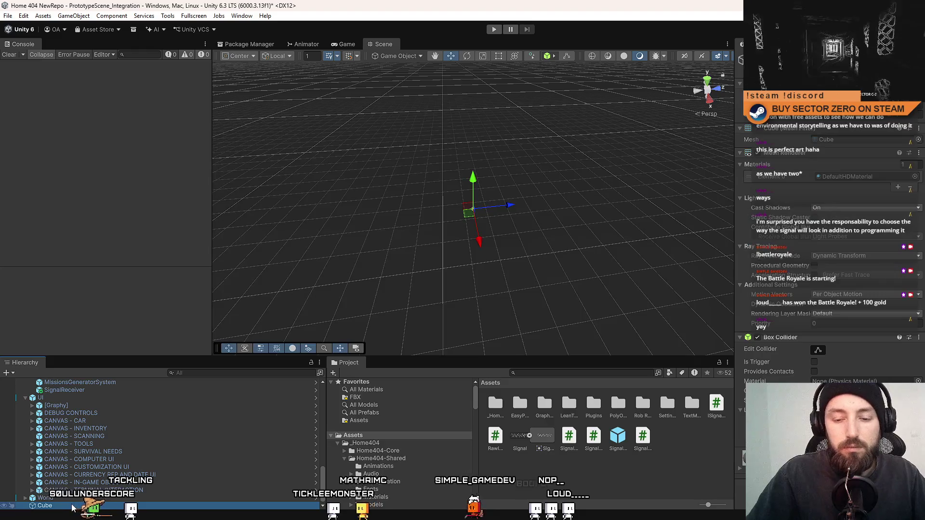
Name the cube ExampleSignal, then extend the name to ExampleSignalEmitter
text(Signal)
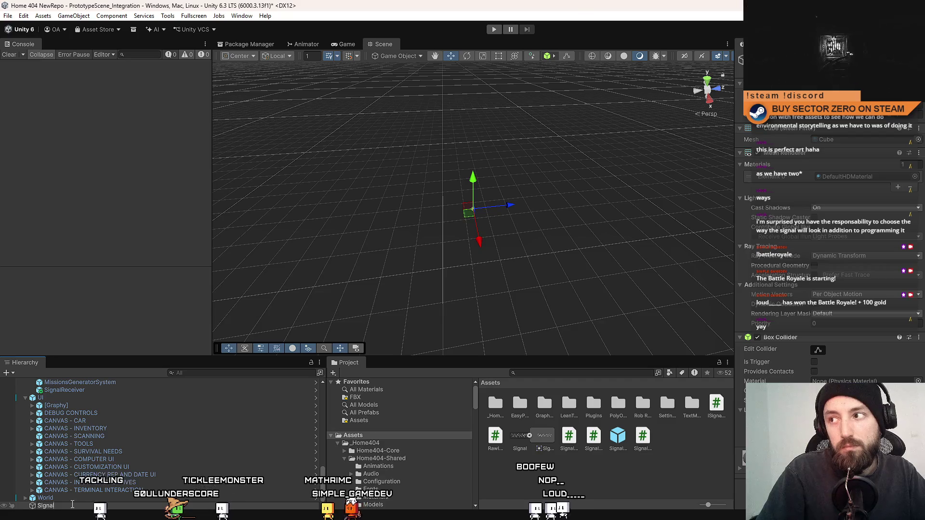
key(Home)
text(Example)
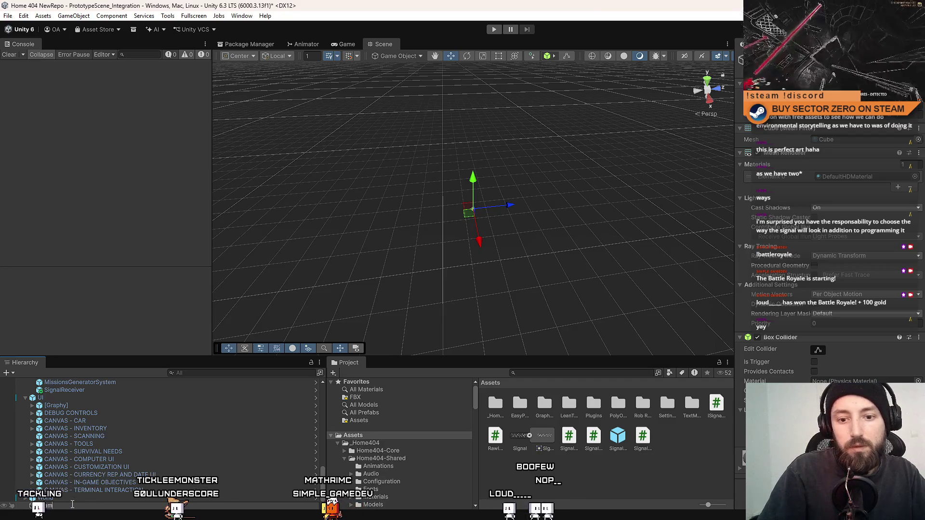
key(Return)
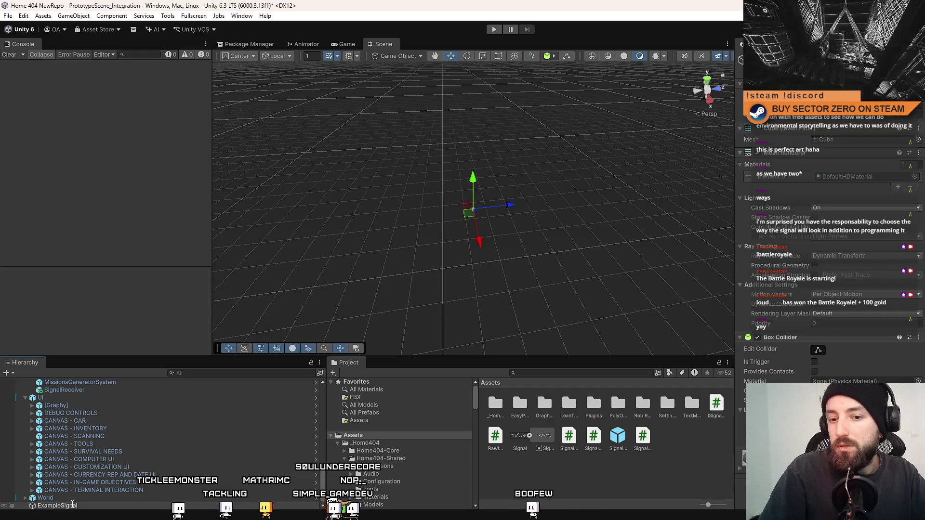
text(Emitter)
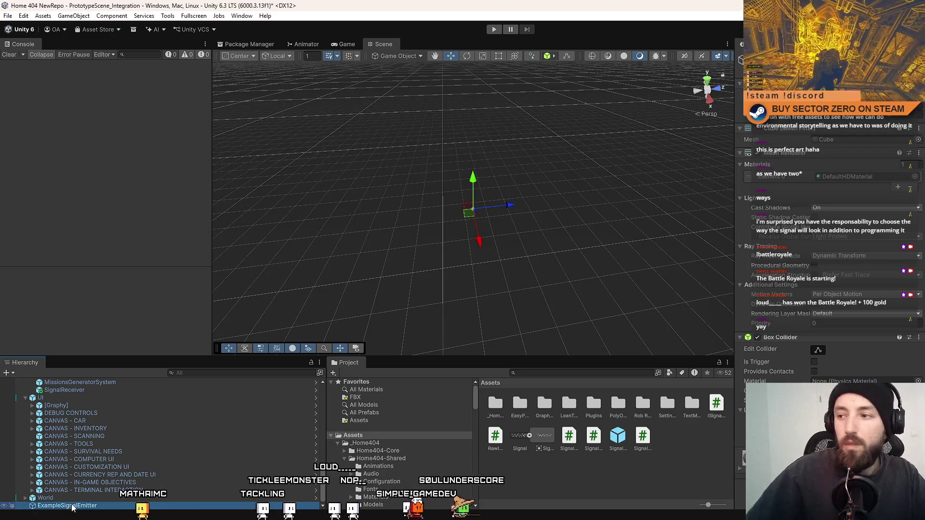
Swap the Box Collider for a trigger Sphere Collider and add the SignalEmitter component
right_click(802, 344)
click(830, 359)
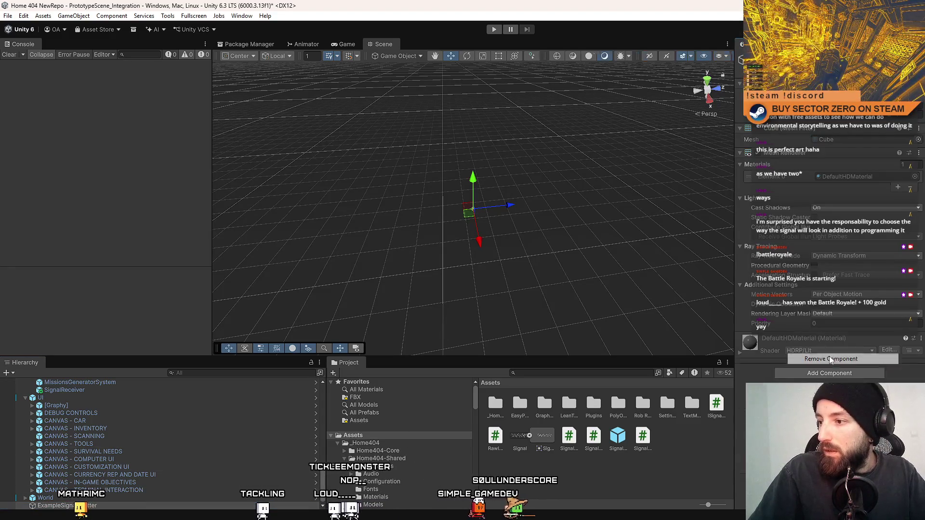
click(830, 373)
text(sphere)
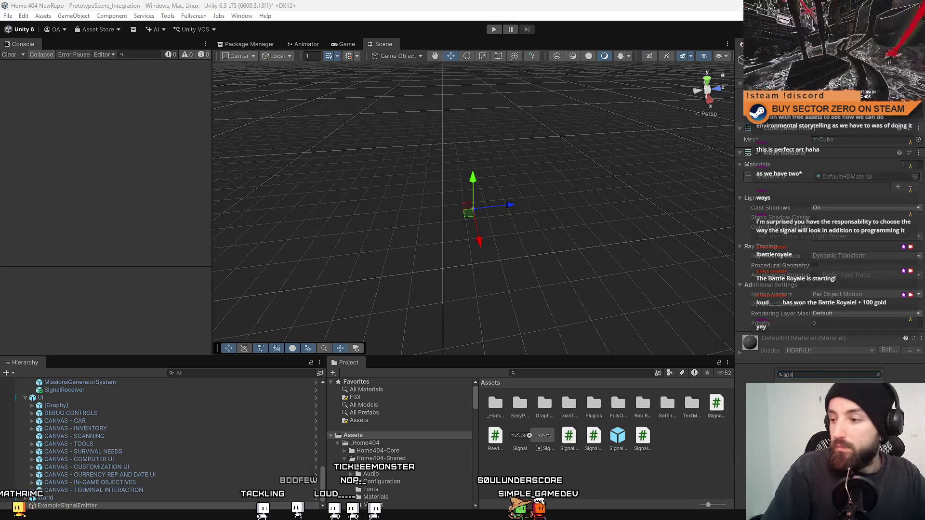
key(Return)
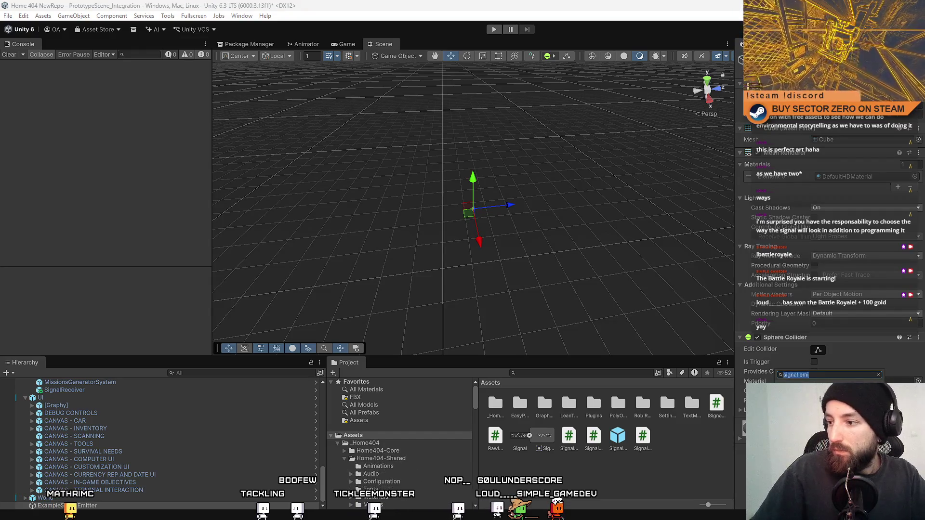
key(Return)
click(813, 362)
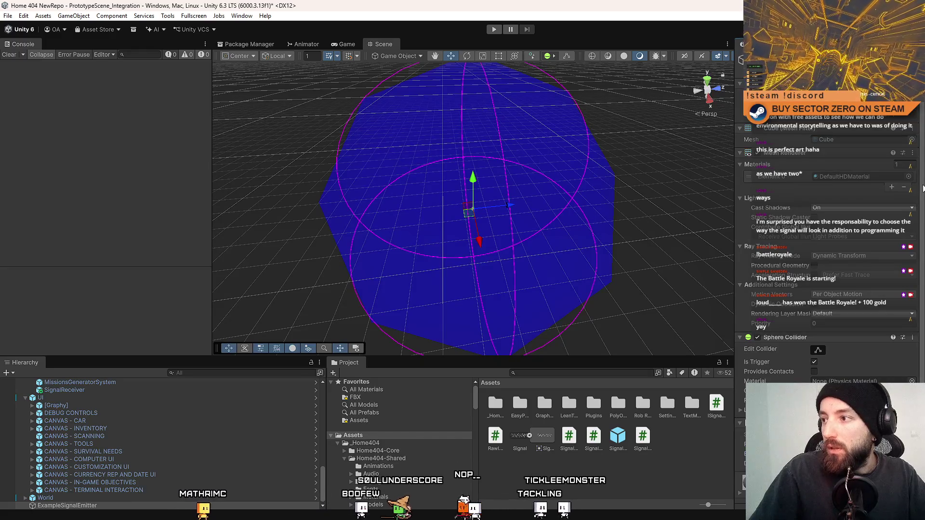
Inspect the Layer dropdown twice without changing the object's layer
click(868, 73)
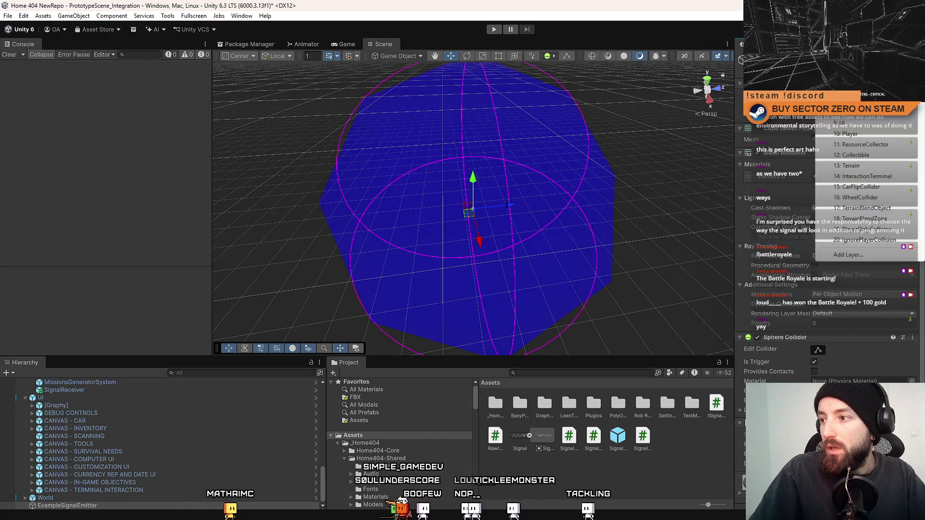
key(Escape)
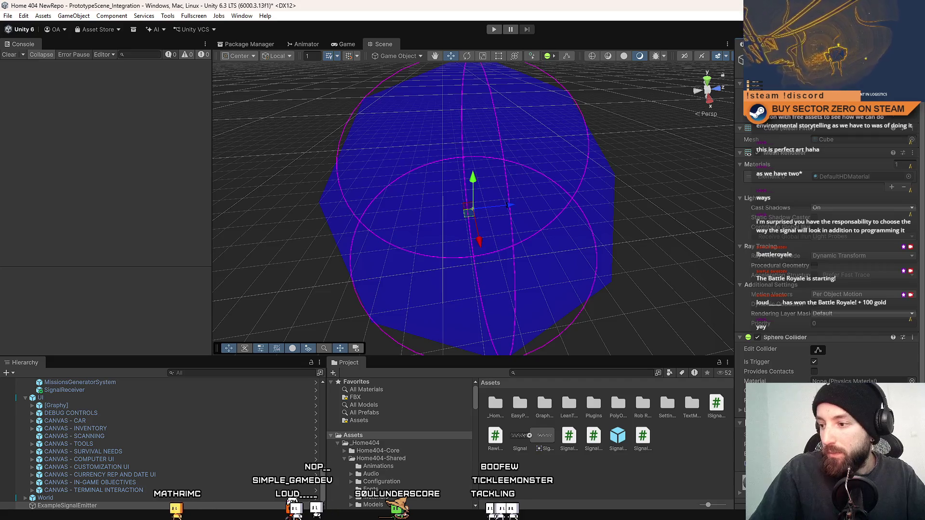
click(868, 121)
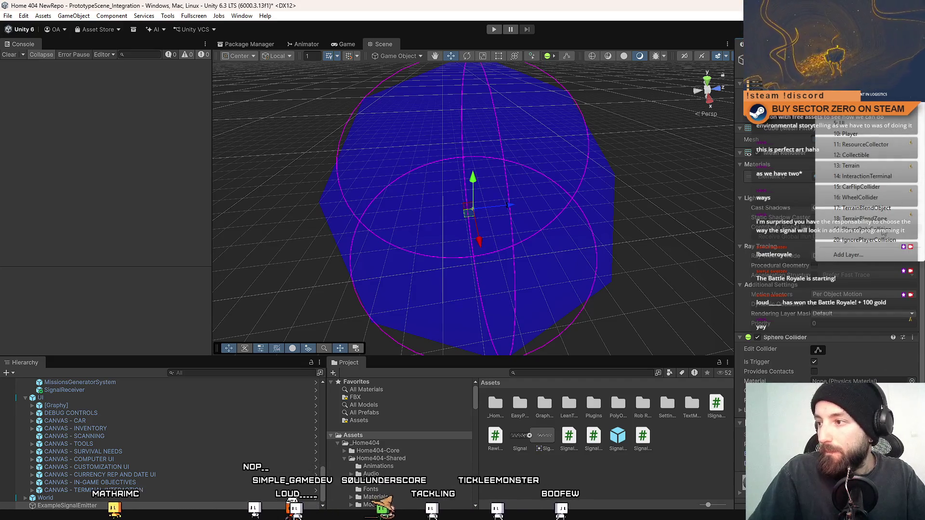
key(Escape)
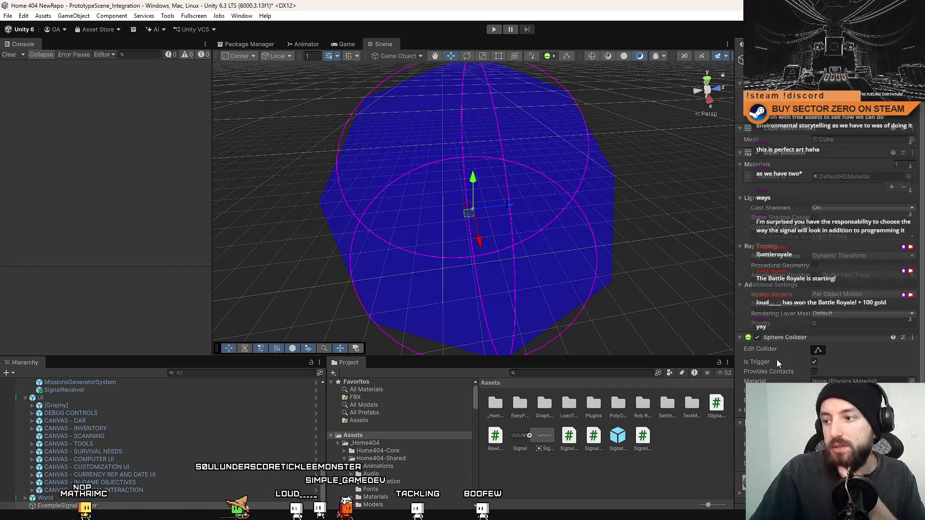
key(alt+Tab)
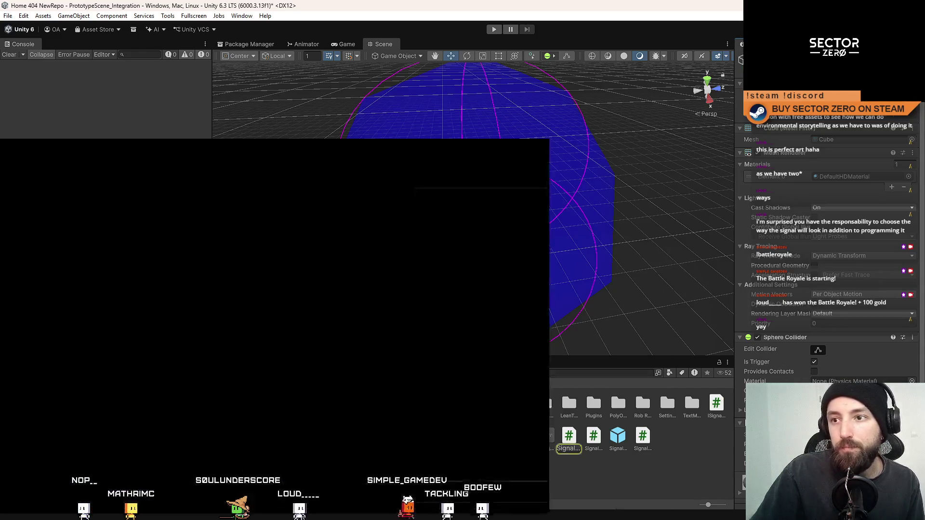
Review how _sphereCollider is used throughout SignalEmitter.cs
click(458, 260)
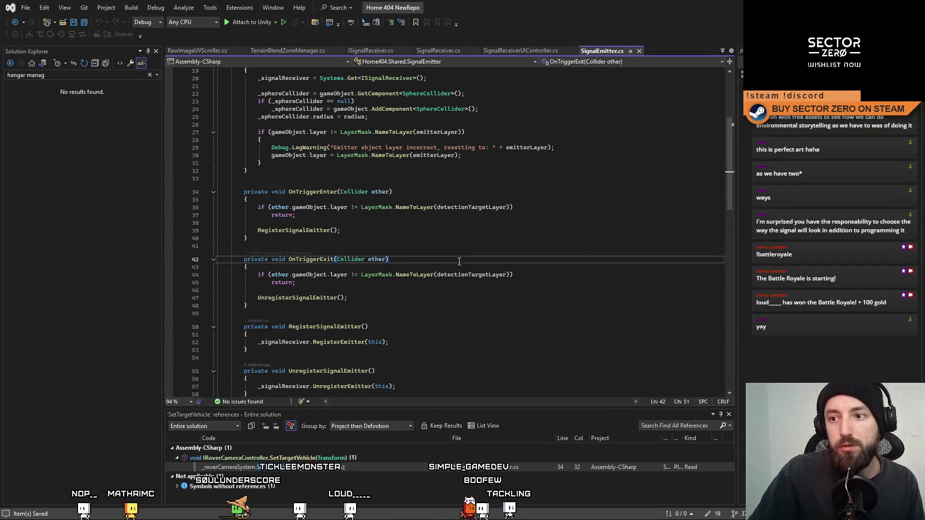
mouse_move(726, 142)
mouse_down()
mouse_move(723, 115)
mouse_move(731, 154)
mouse_move(721, 114)
mouse_up()
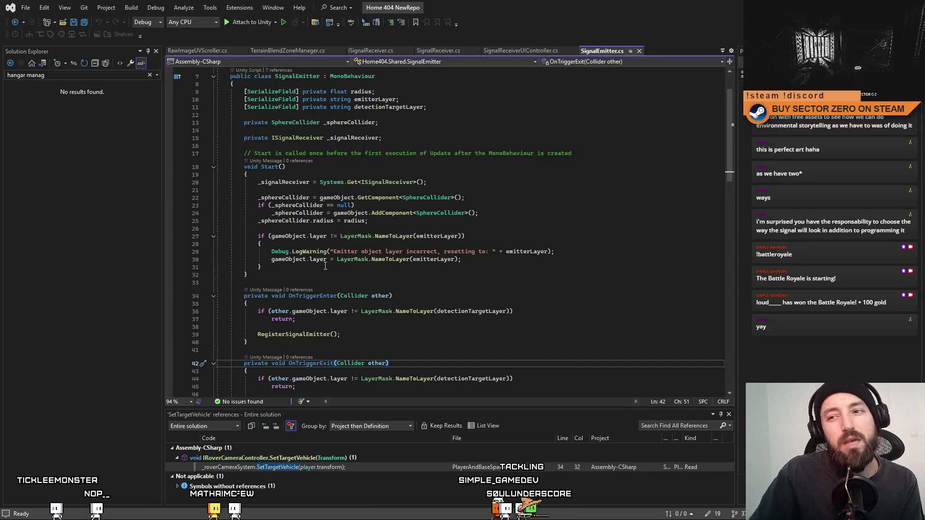
scroll(726, 126, down, 20)
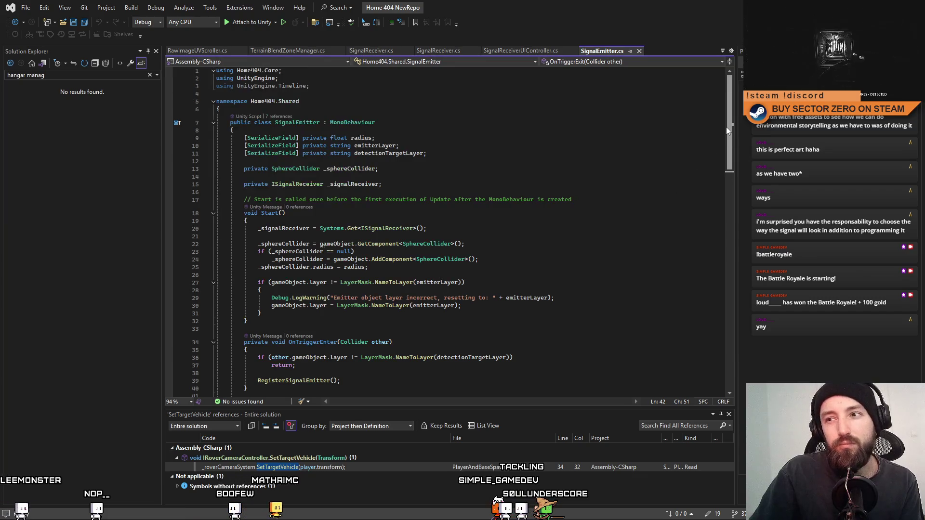
mouse_move(731, 289)
mouse_down()
mouse_move(731, 216)
mouse_move(709, 112)
mouse_up()
double_click(350, 169)
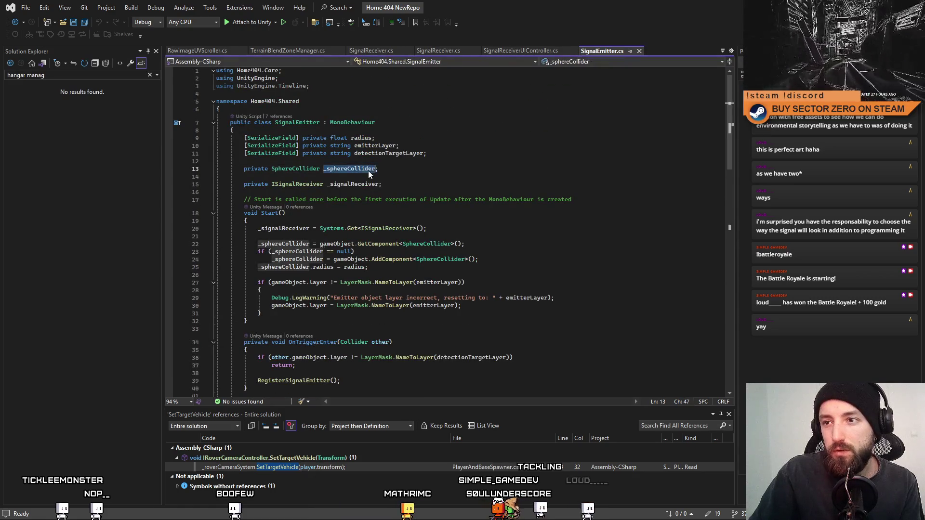
scroll(738, 113, down, 2)
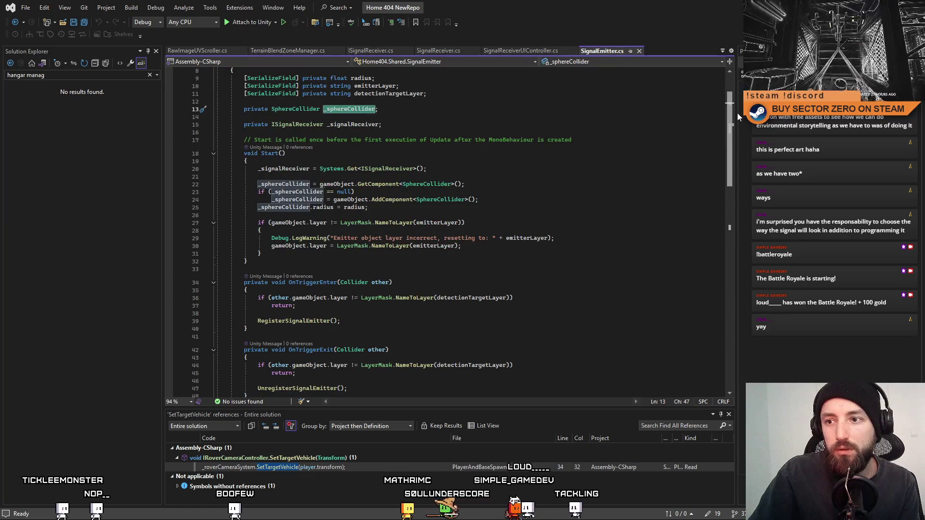
scroll(737, 116, down, 2)
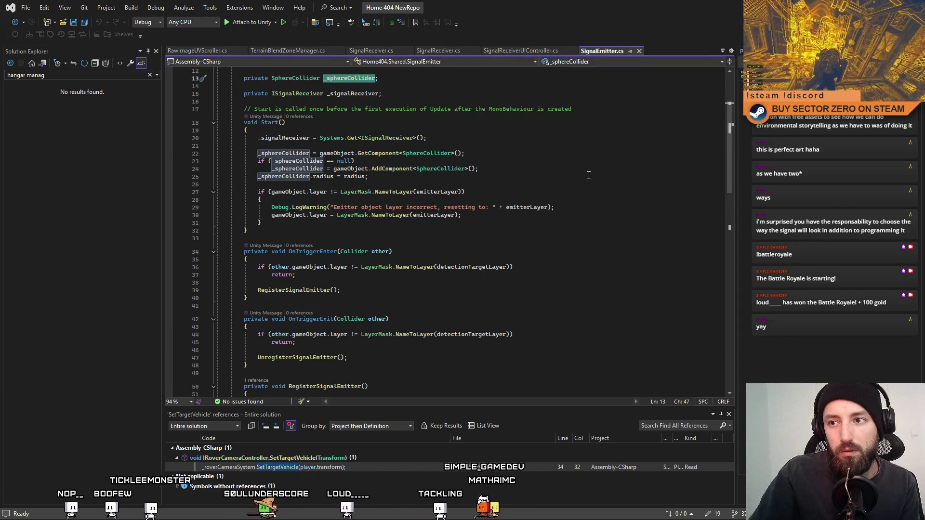
Wrap the AddComponent call in braces under the null check and set _sphereCollider.isTrigger inside
click(438, 164)
text({)
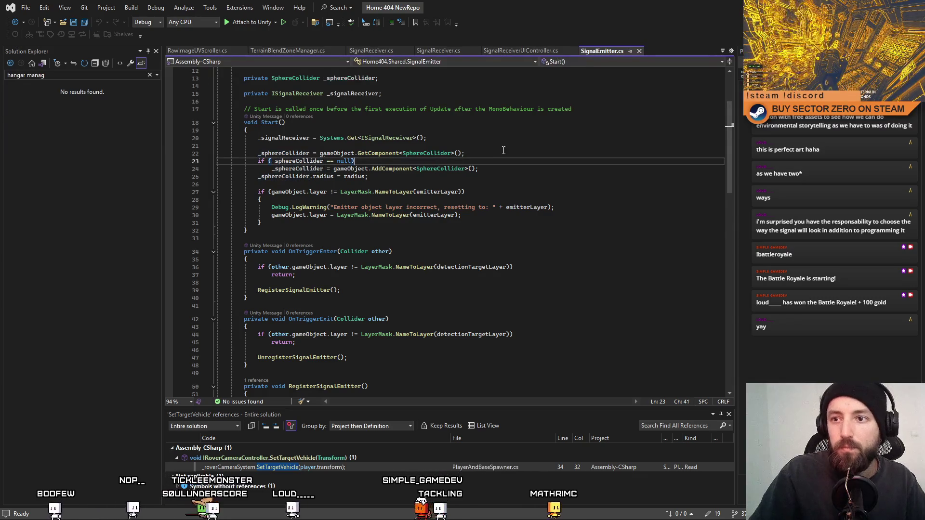
key(Return)
click(518, 172)
key(Return)
text(})
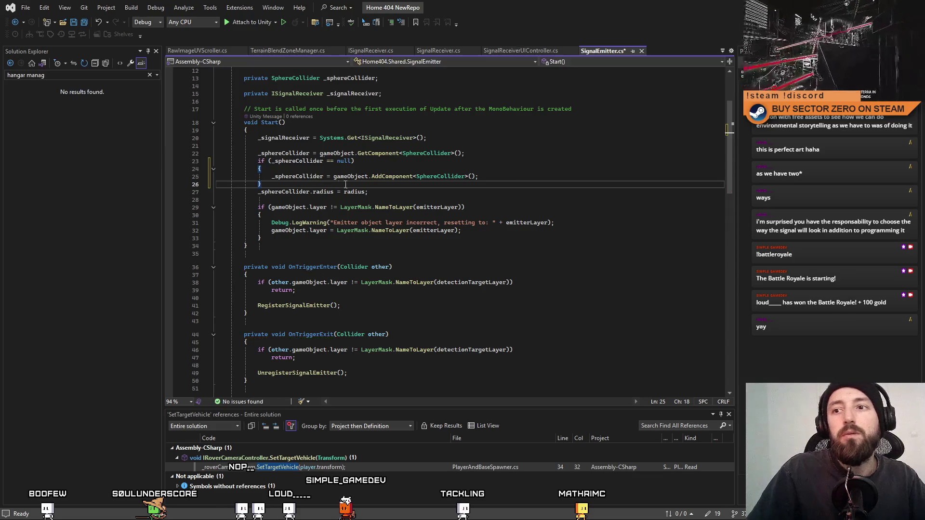
click(495, 176)
key(Return)
text(_sphereCollider.)
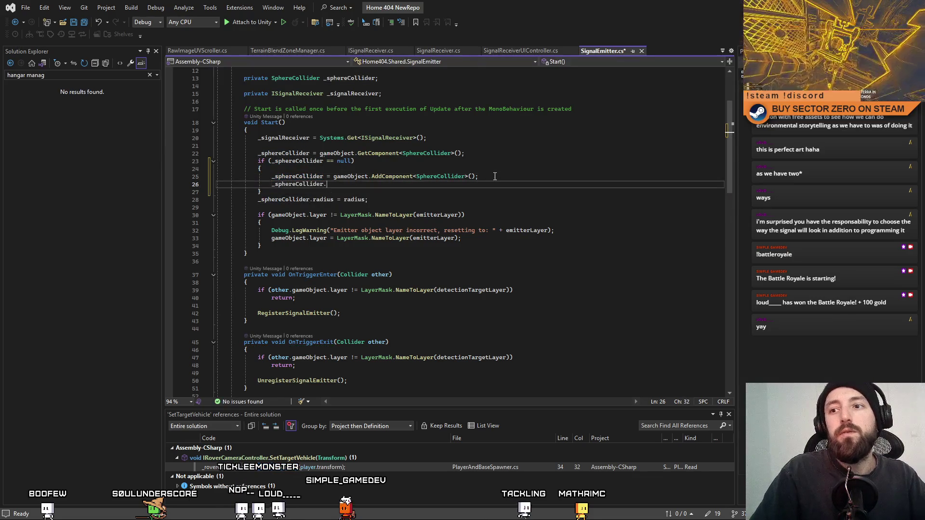
text(ta)
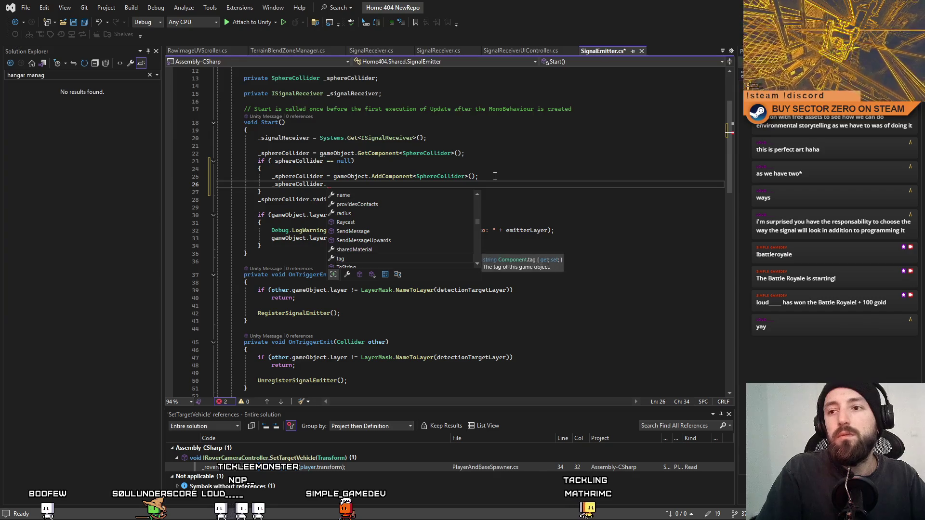
text(isTr)
key(Tab)
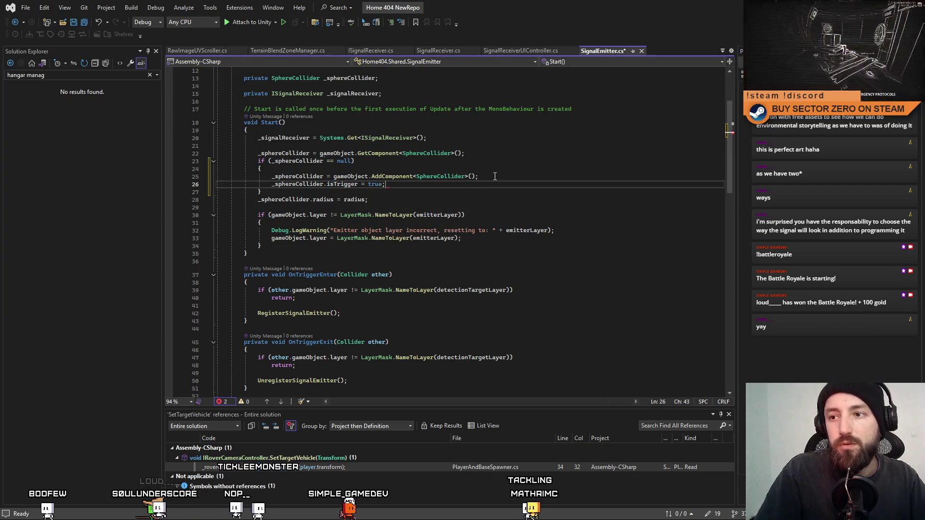
key(shift+Home)
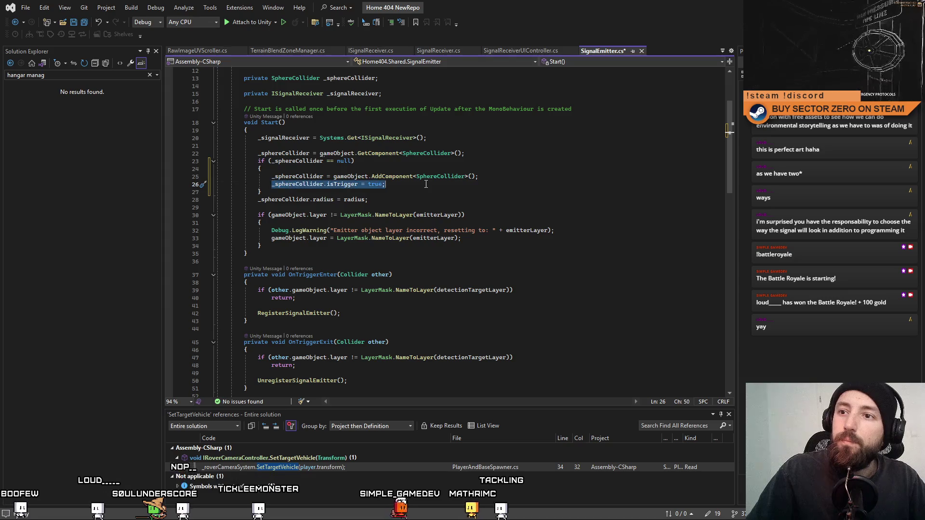
key(ctrl+minus)
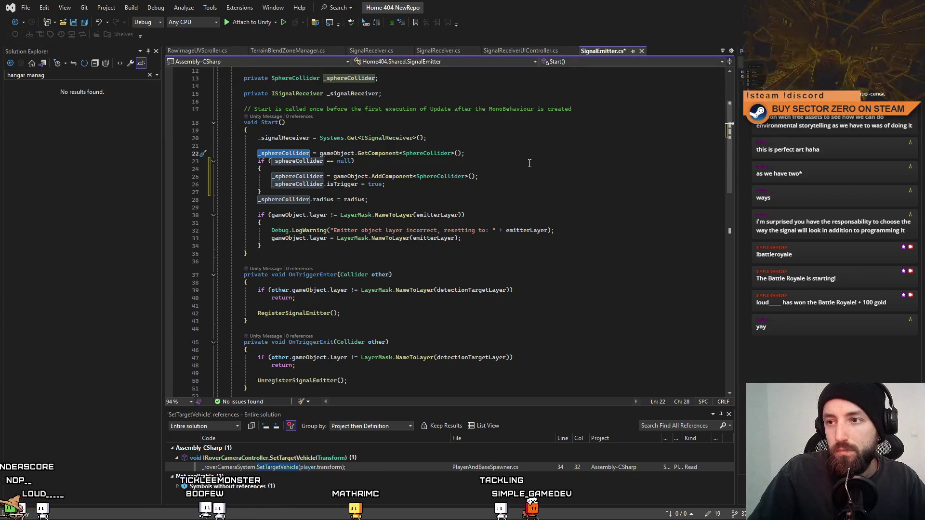
Place the radius assignment after the if block, spacing Start's lines with blank lines
click(434, 199)
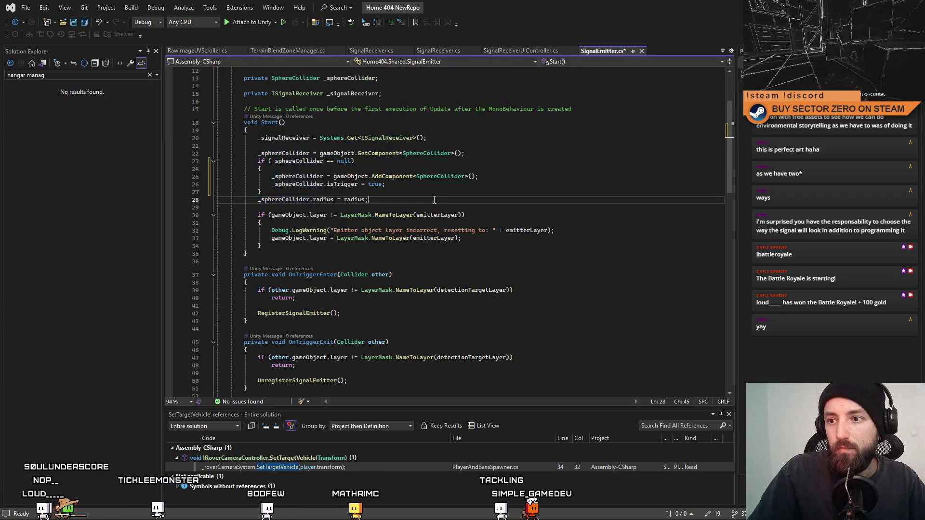
scroll(487, 188, down, 15)
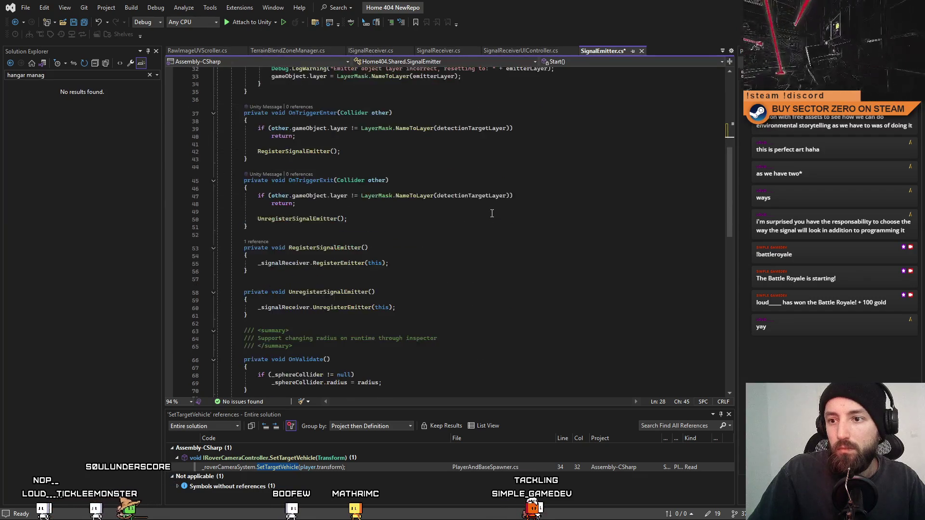
scroll(492, 214, up, 15)
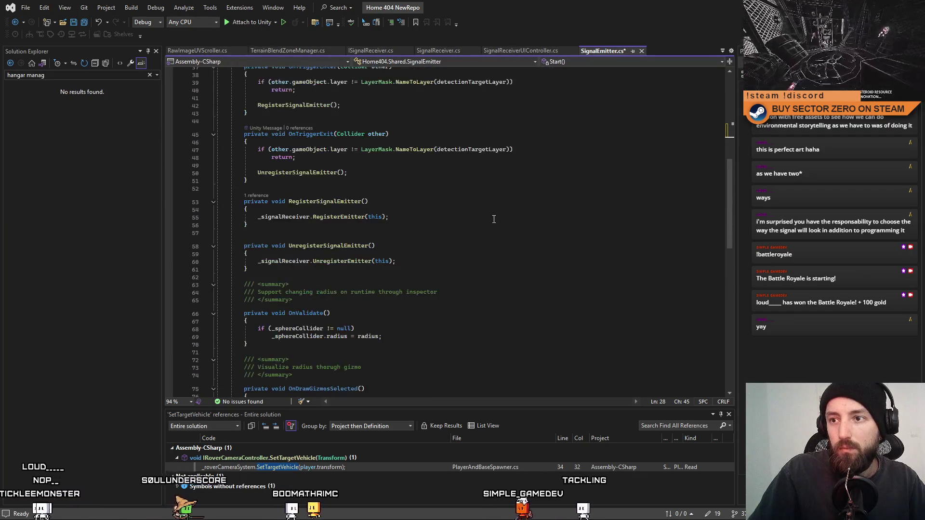
click(425, 209)
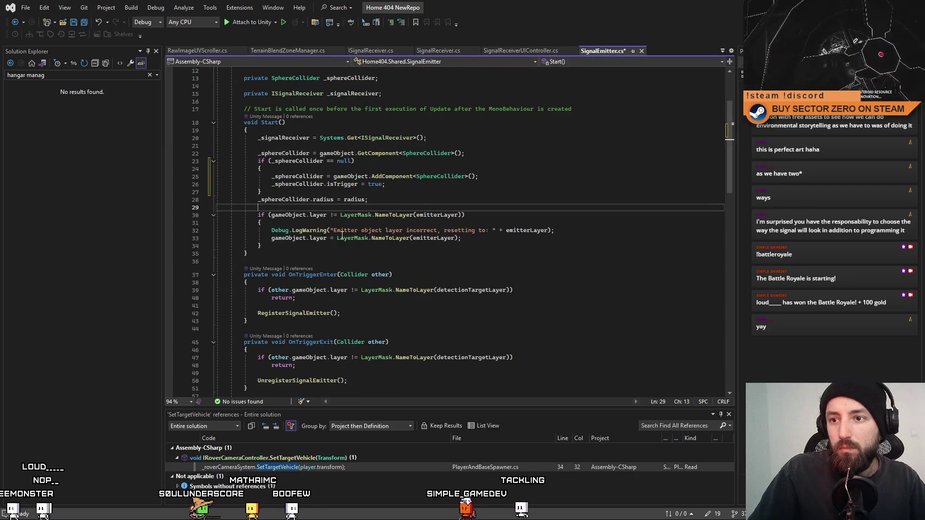
click(294, 161)
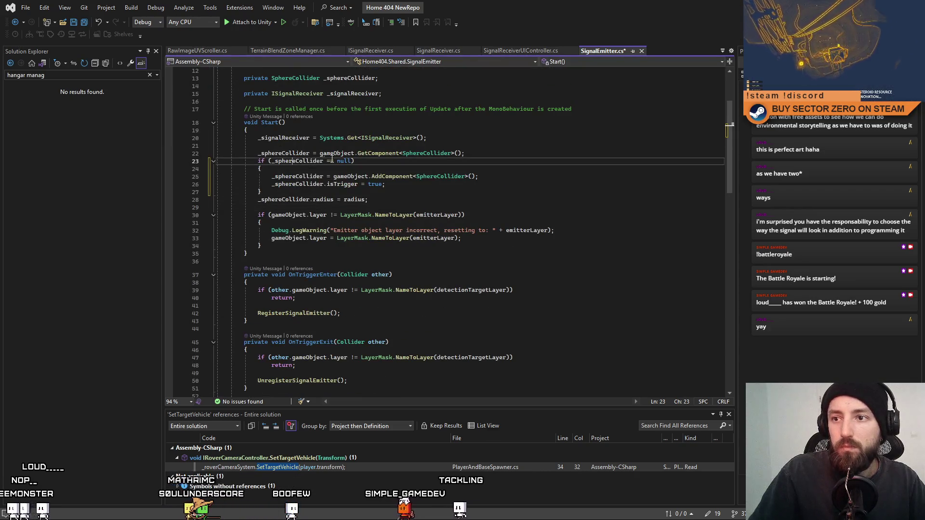
double_click(283, 153)
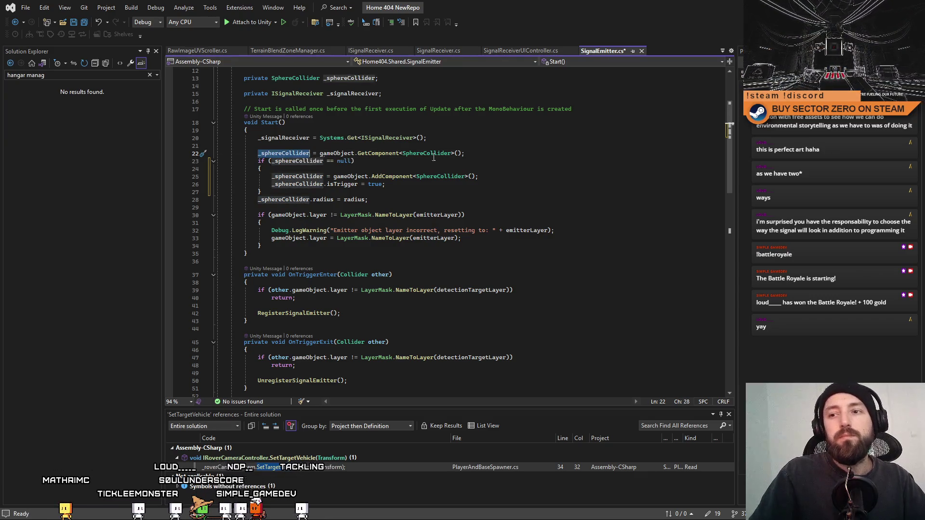
click(405, 192)
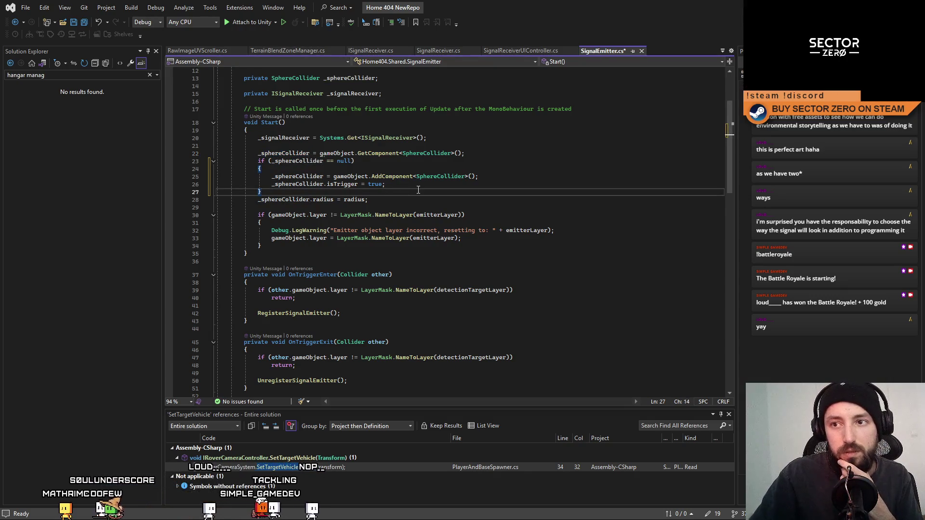
key(Return)
click(470, 155)
key(Return)
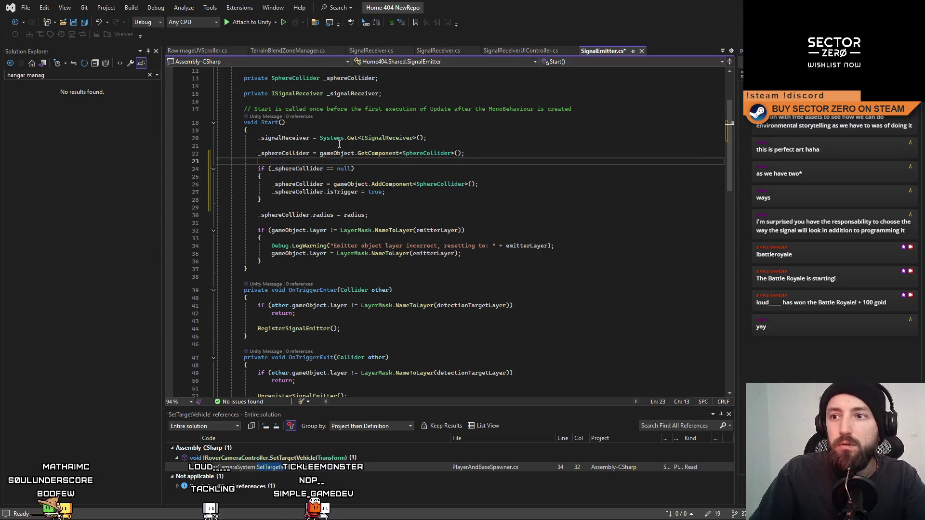
Delete the empty line 21 and review the reworked Start method
click(391, 147)
key(Delete)
double_click(284, 145)
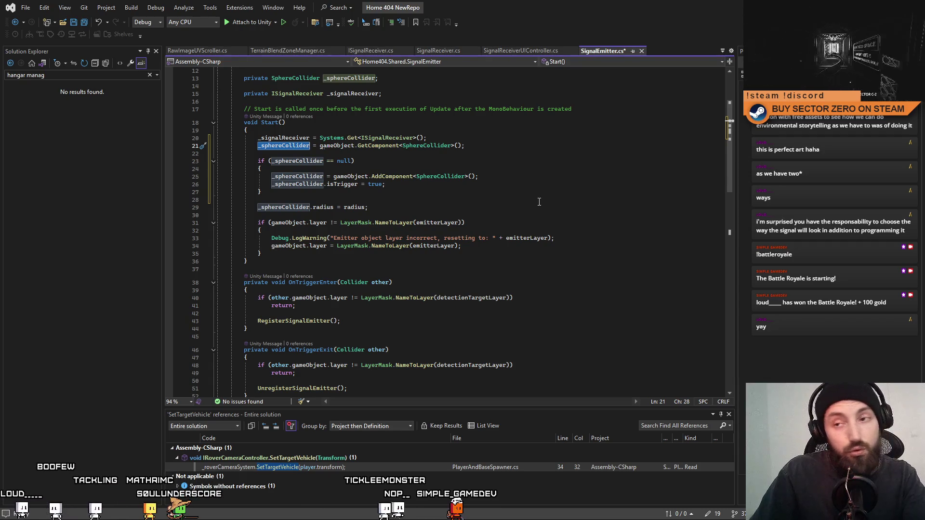
scroll(539, 202, up, 4)
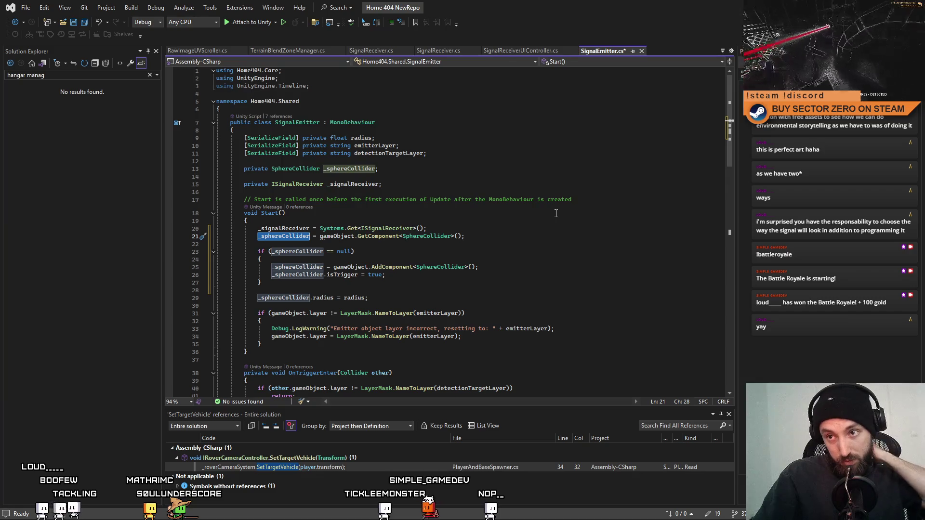
scroll(557, 213, down, 1)
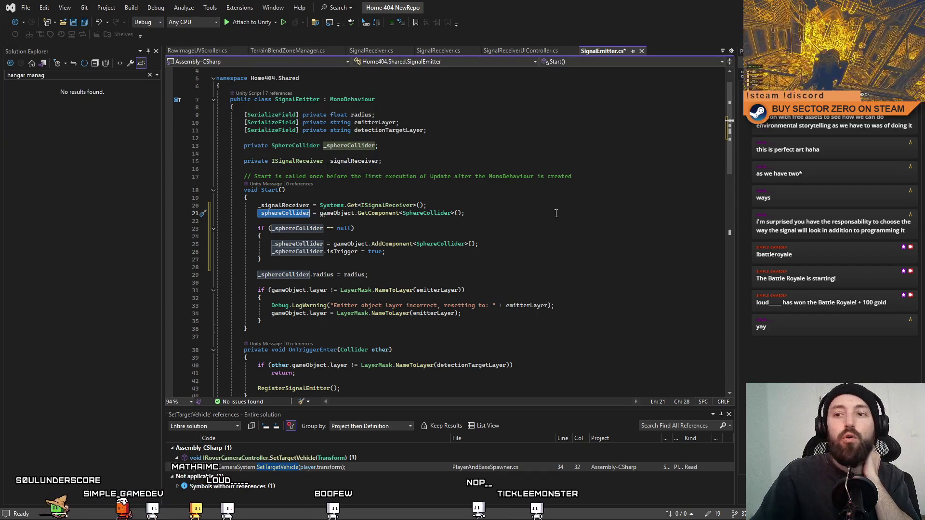
scroll(556, 213, down, 9)
scroll(554, 221, up, 5)
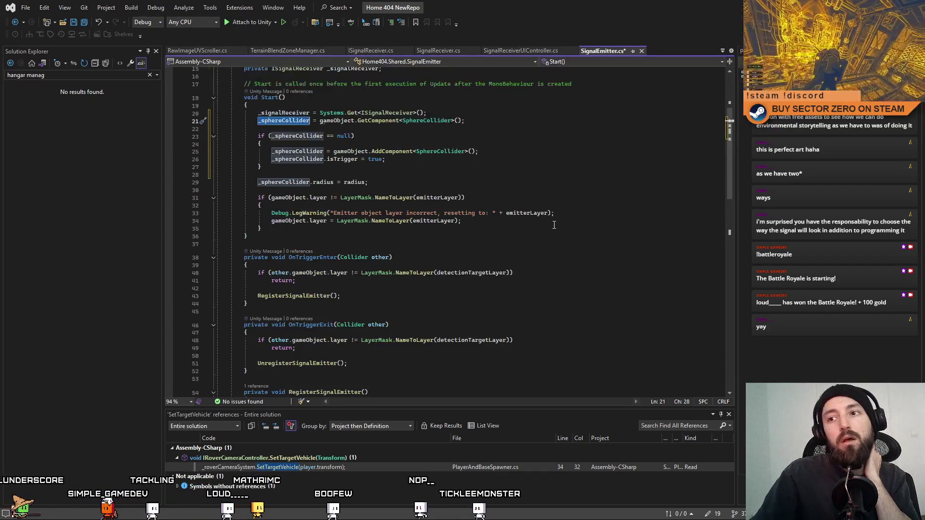
scroll(555, 225, up, 4)
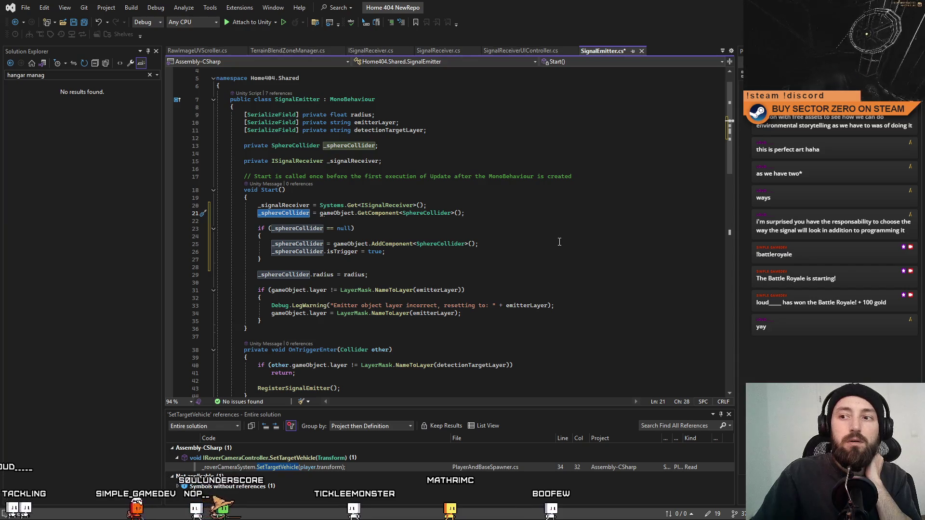
Save SignalEmitter.cs and return to Unity to recompile
click(558, 242)
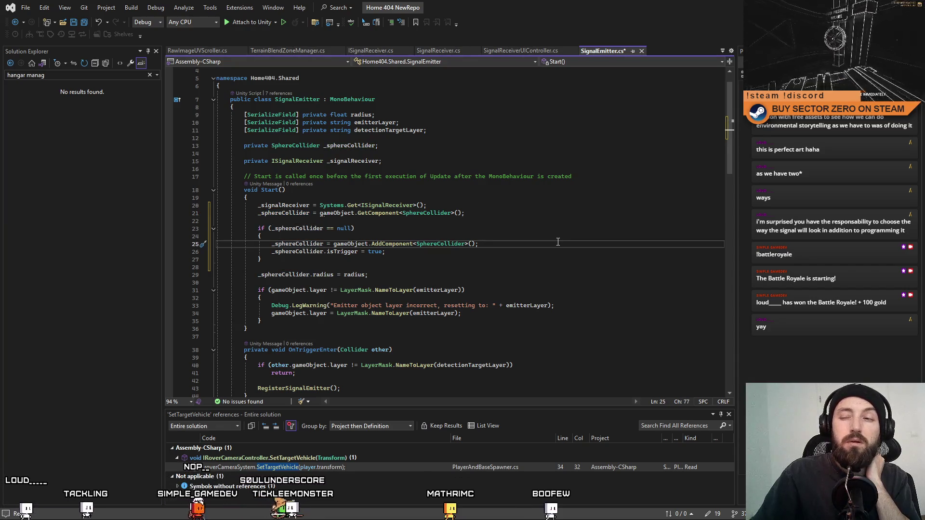
key(Up)
key(Up)
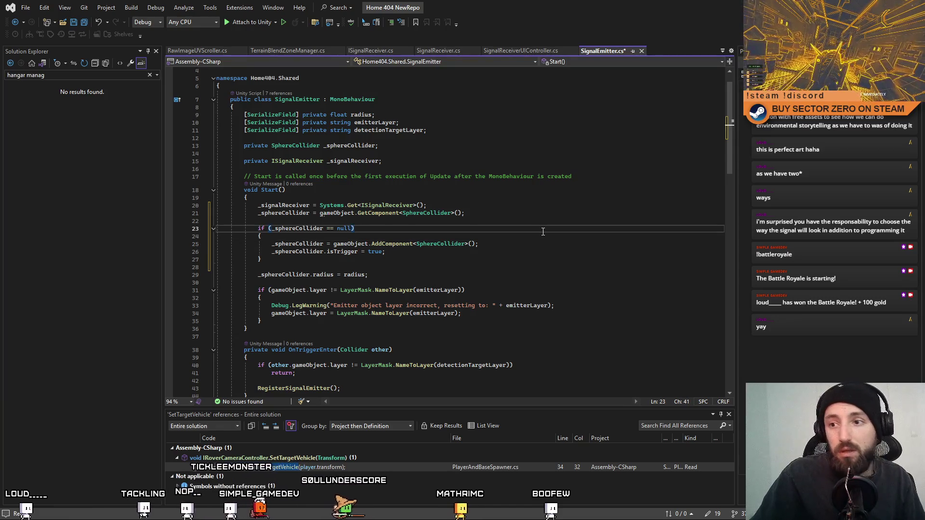
key(Down)
key(ctrl+s)
key(alt+Tab)
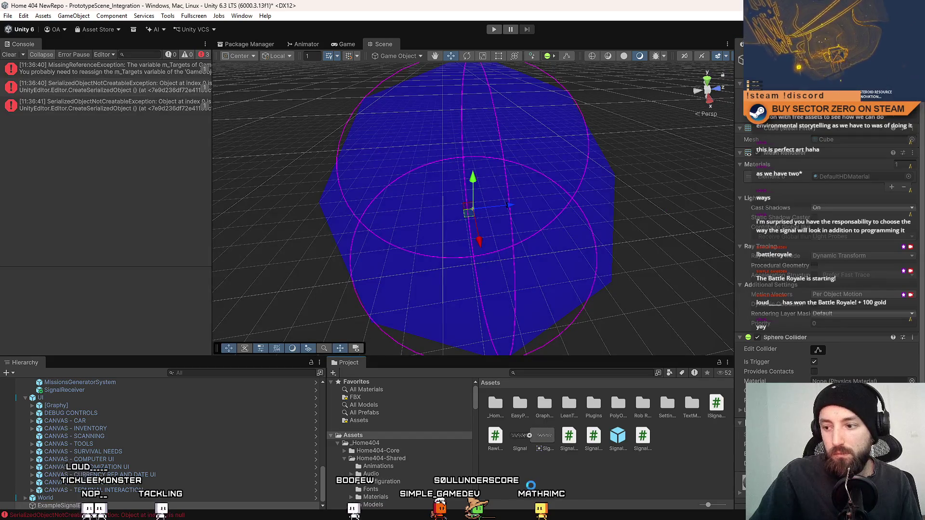
Delete ExampleSignalEmitter from the Hierarchy, switch to the Game view, and enter Play mode
click(63, 505)
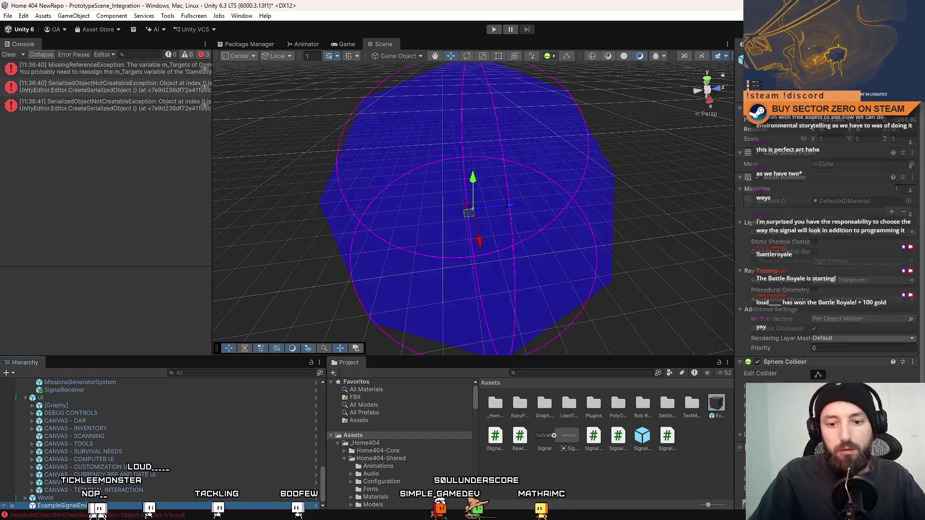
key(Delete)
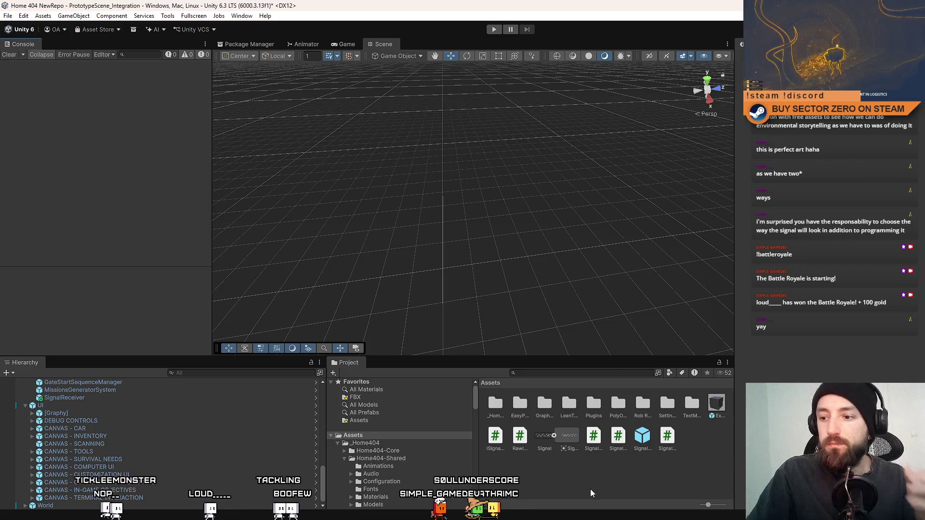
click(347, 44)
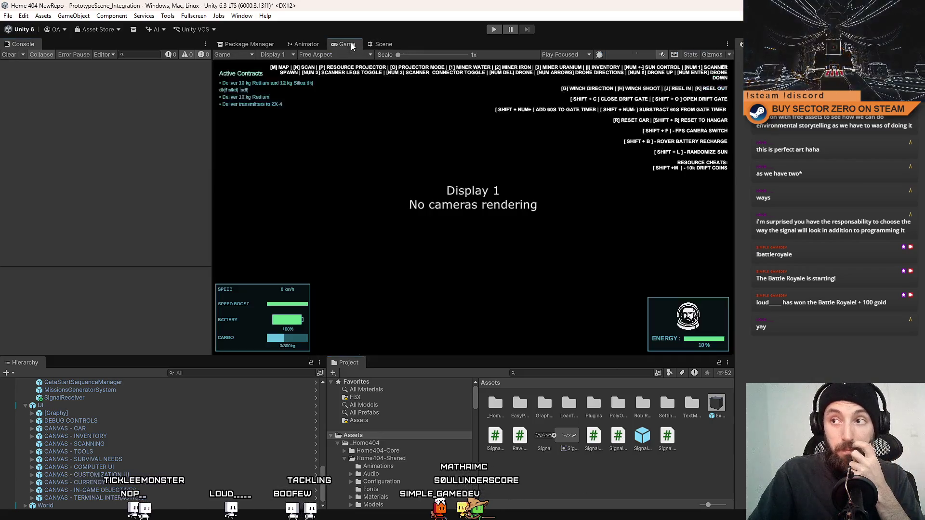
click(493, 30)
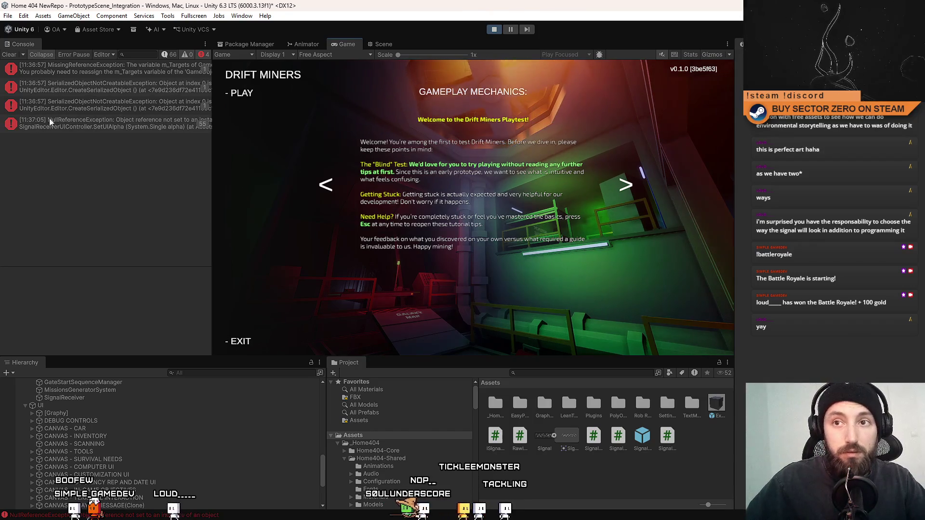
Read the Console errors' stack traces and open the NullReferenceException at SetUIAlpha line 57
click(153, 129)
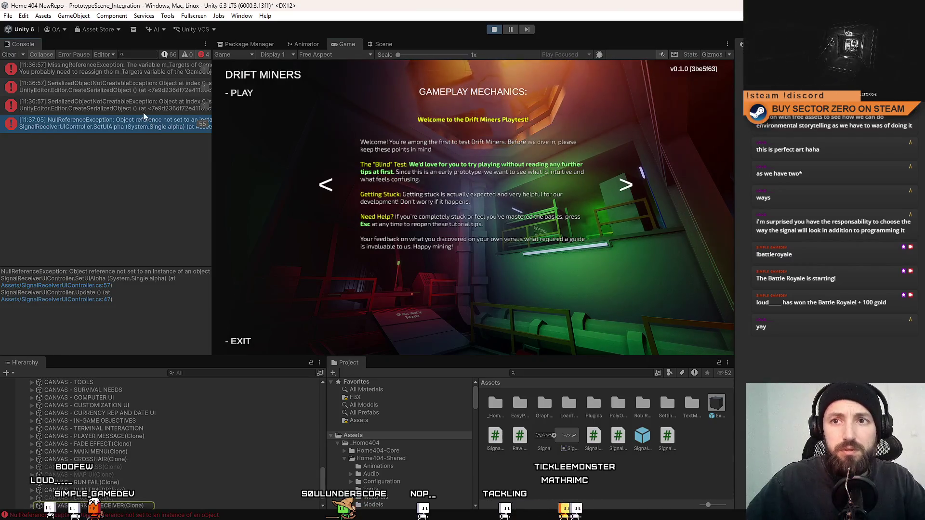
click(142, 111)
click(132, 87)
click(126, 72)
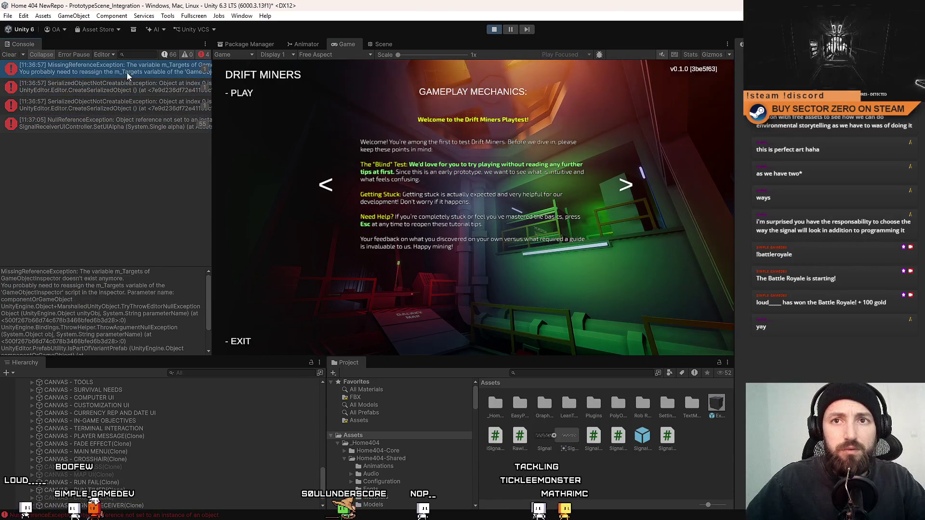
click(184, 87)
click(178, 101)
click(162, 122)
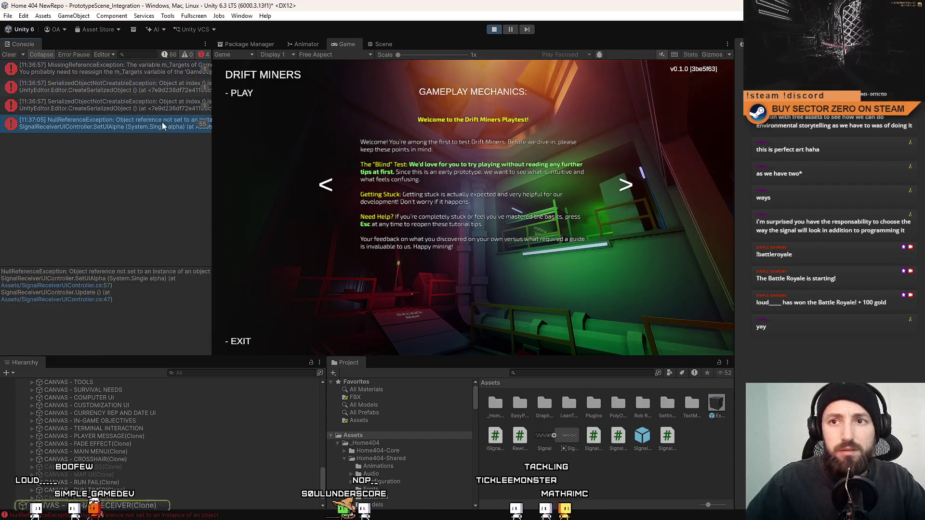
triple_click(93, 291)
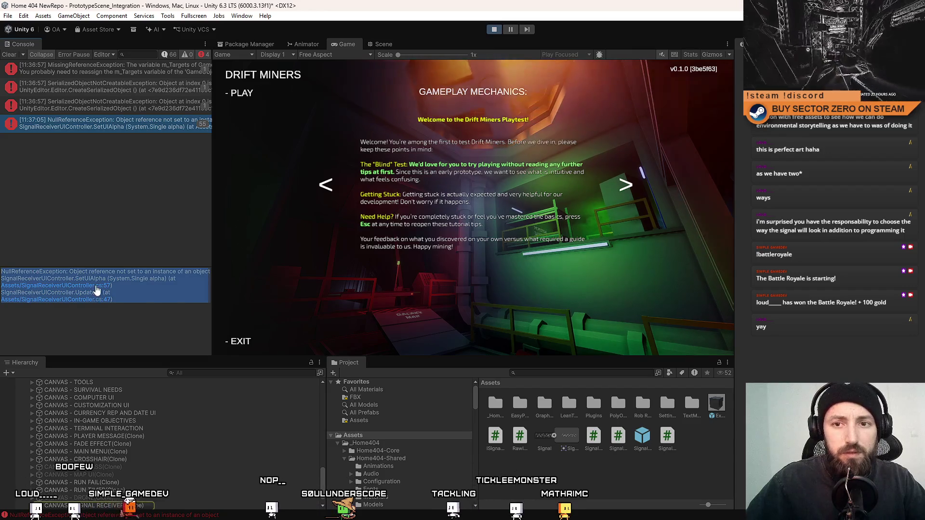
click(291, 290)
key(alt+Tab)
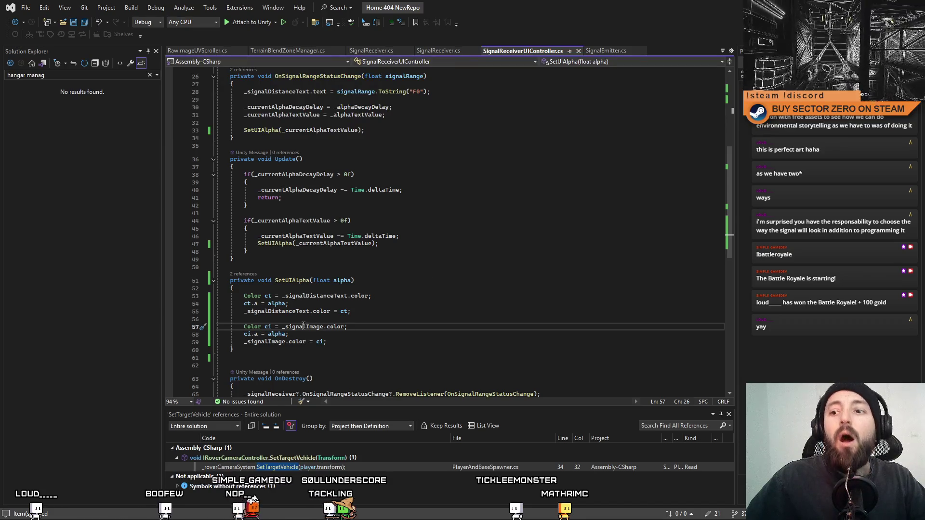
key(alt+Tab)
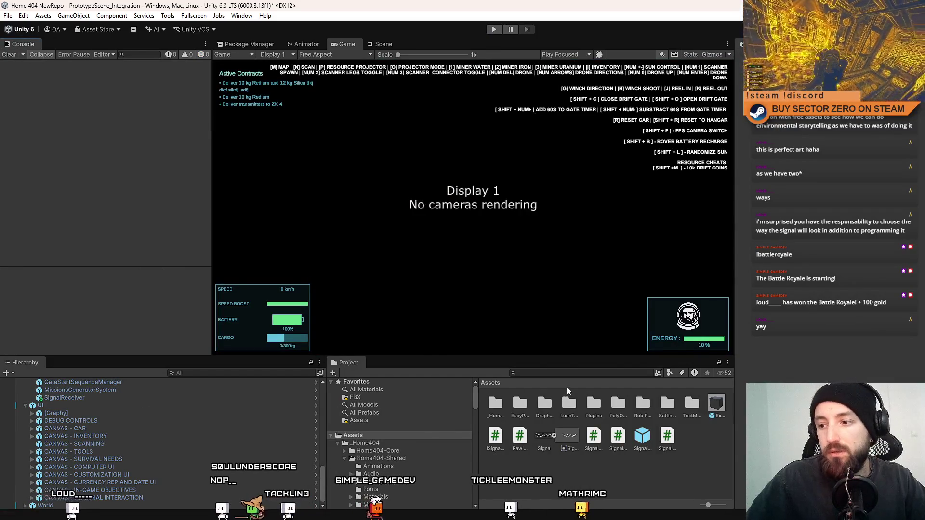
Search the Project for 'signal canvas' and open the CANVAS - SIGNAL RECEIVER prefab
click(560, 374)
text(signal can)
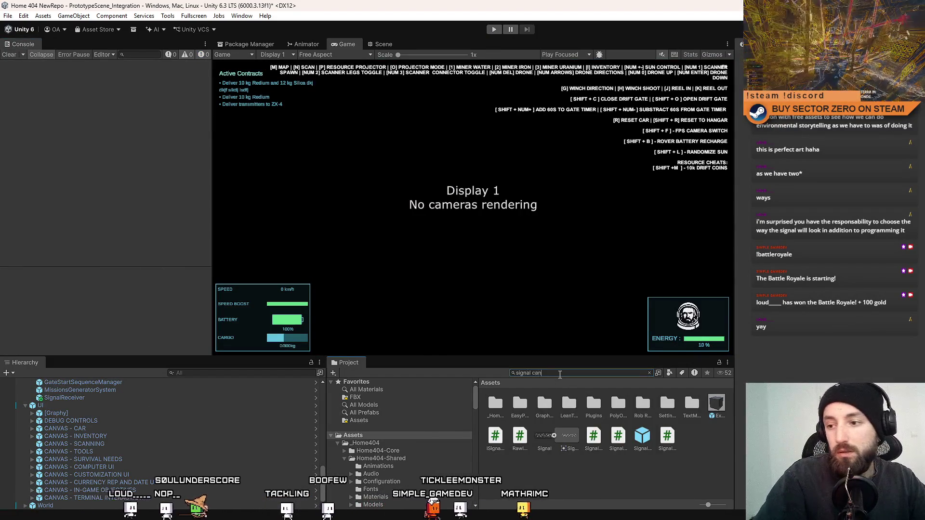
text(vas)
click(496, 407)
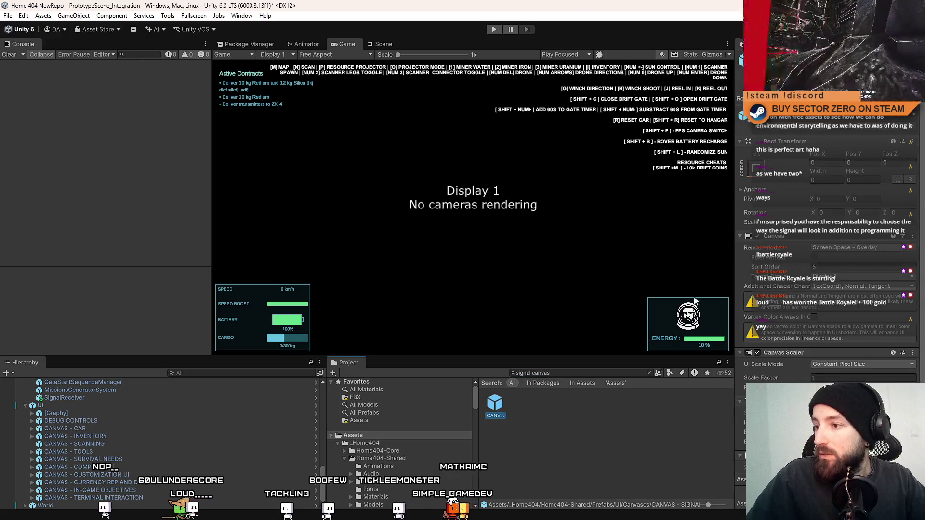
double_click(495, 405)
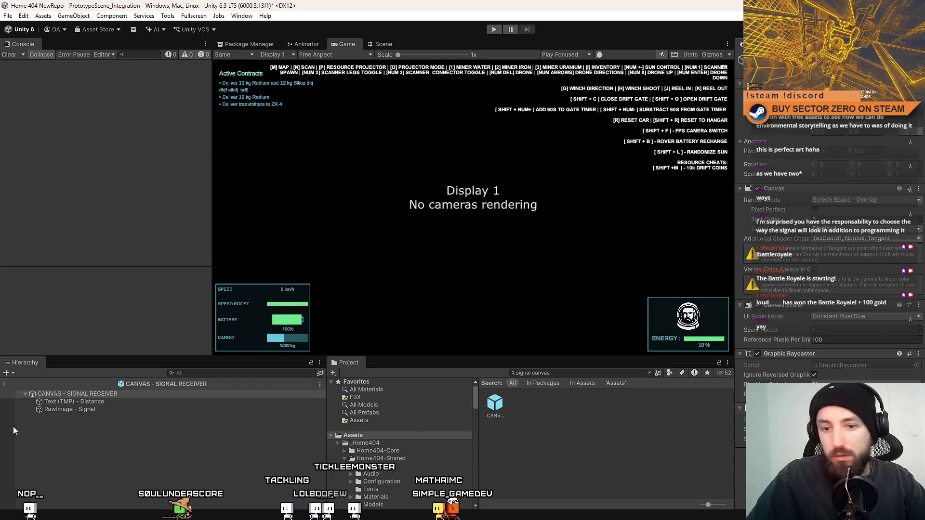
Leave prefab editing for the main scene, save the prefab changes, and start play mode
click(452, 465)
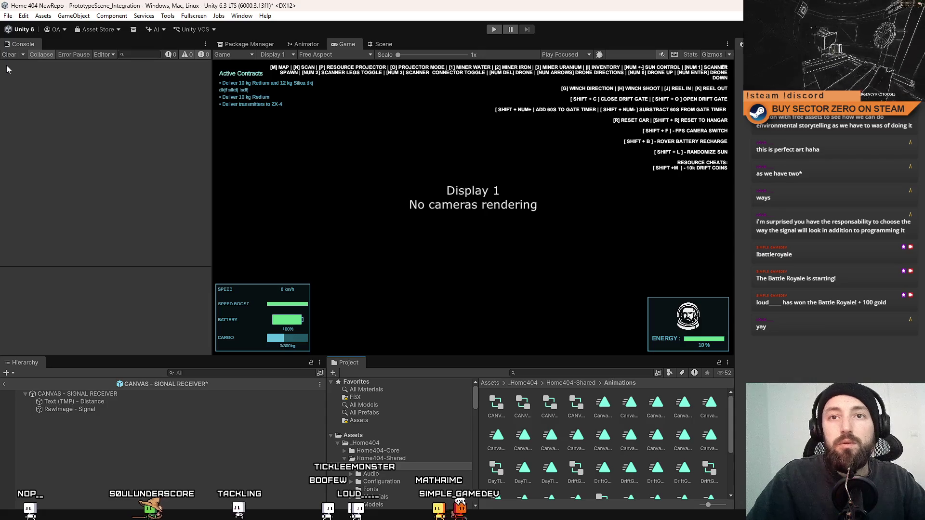
click(389, 44)
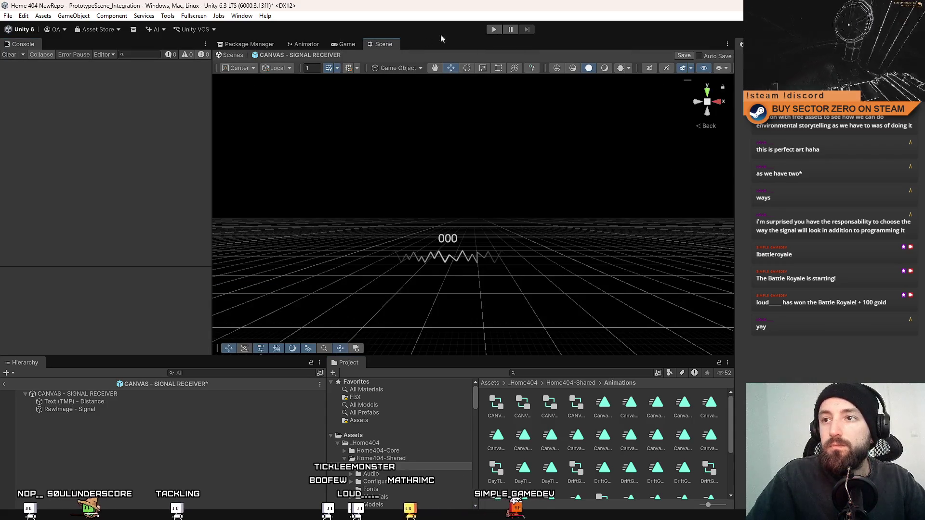
click(237, 56)
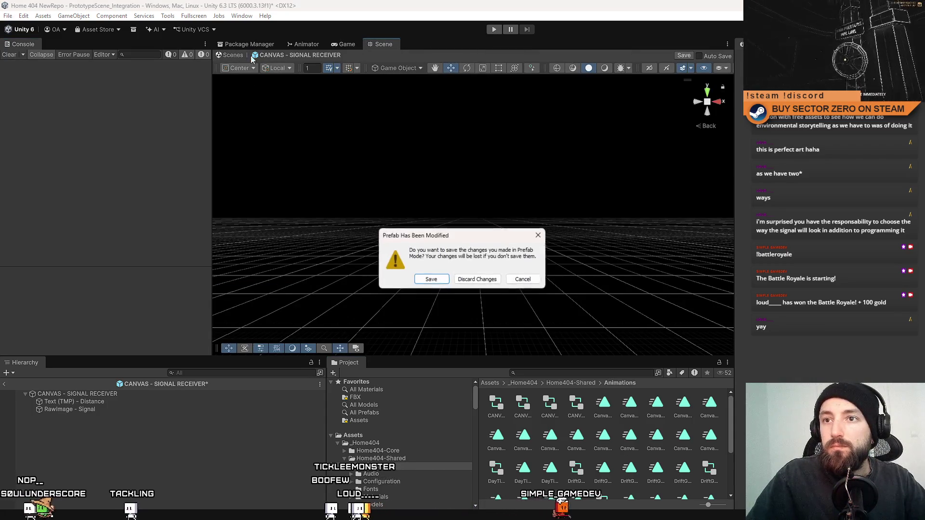
click(435, 280)
click(494, 30)
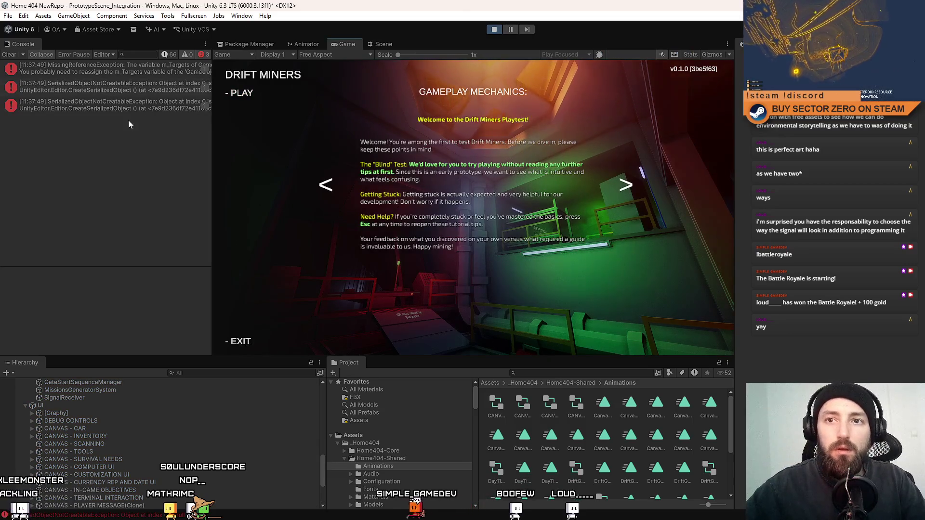
Review the three MissingReferenceException errors in a widened Console, then stop play mode
click(108, 102)
click(108, 90)
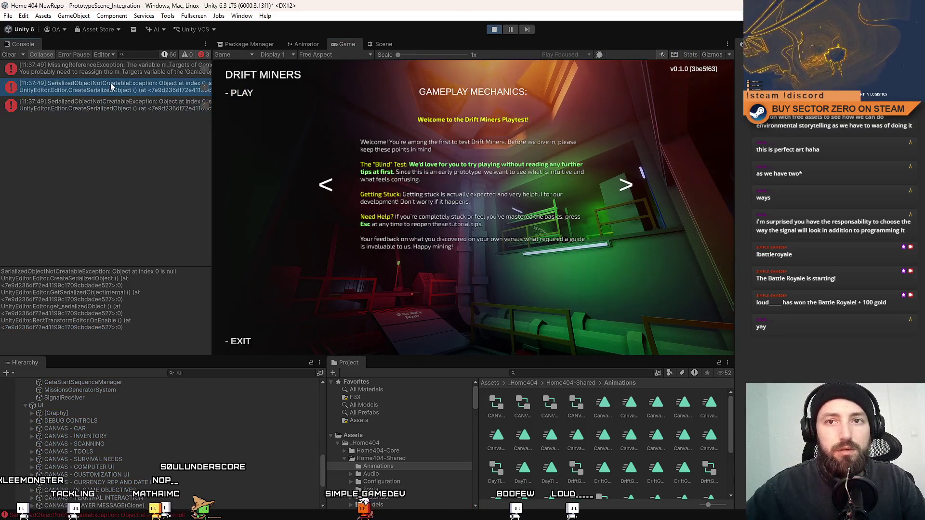
click(120, 75)
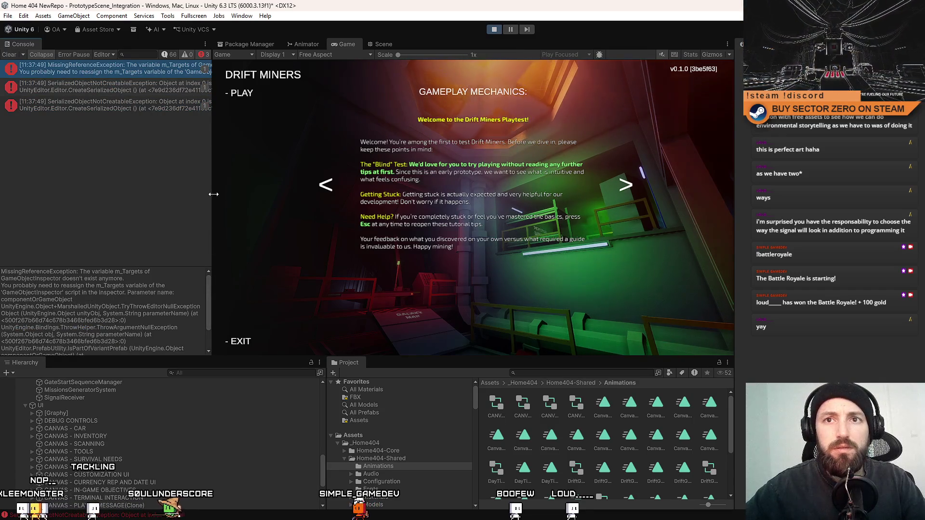
mouse_move(213, 194)
mouse_down()
mouse_move(410, 228)
mouse_move(206, 226)
mouse_up()
click(9, 55)
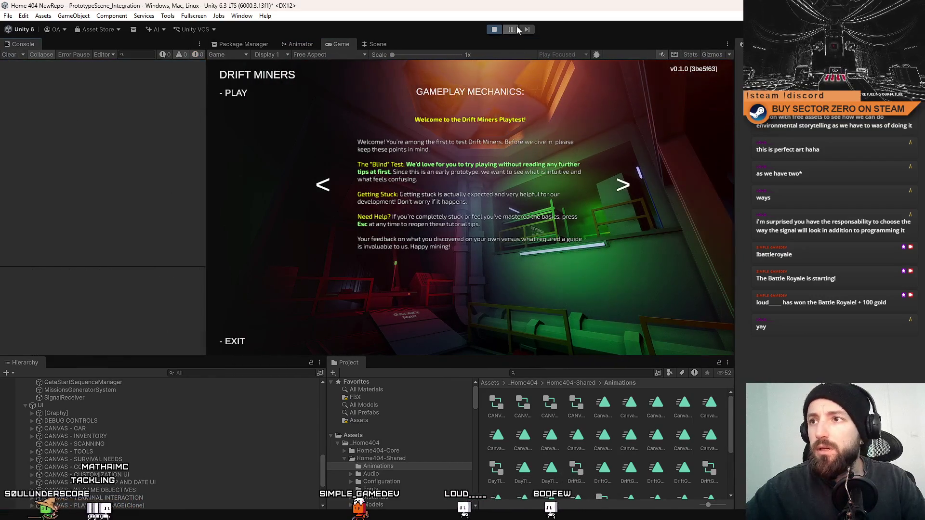
click(496, 29)
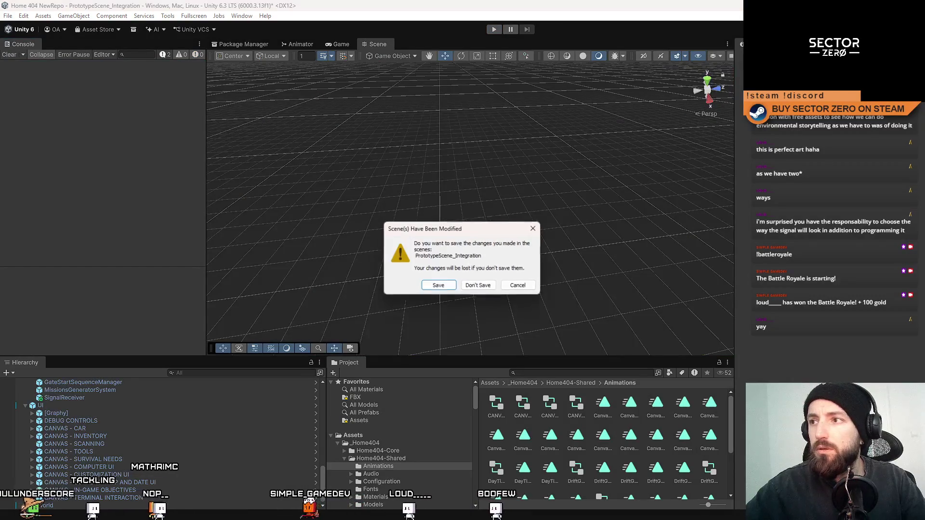
Save the modified PrototypeScene_Integration scene and clear the leftover Console warning
click(444, 286)
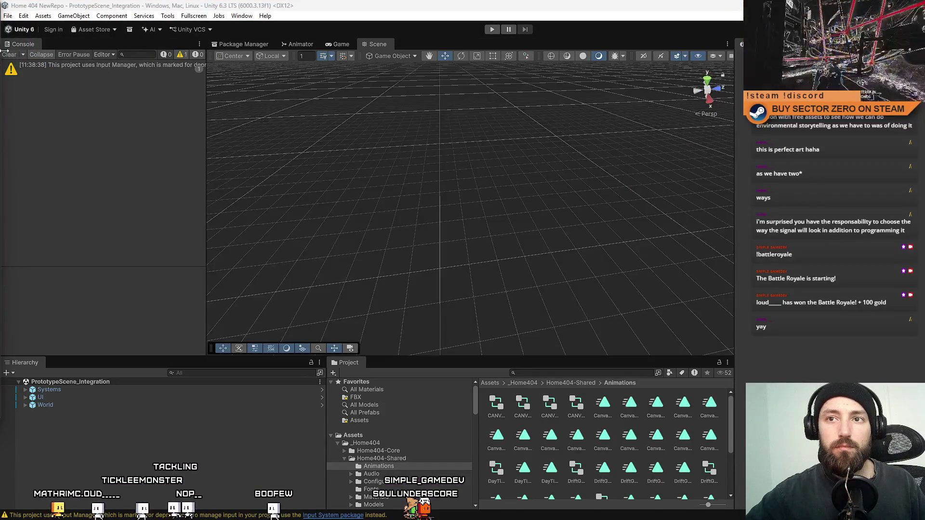
click(8, 55)
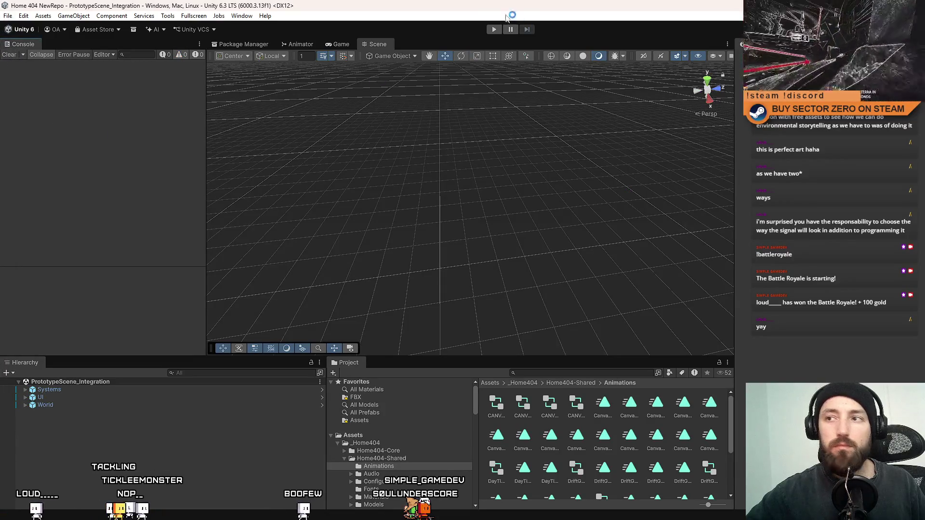
Enter play mode, choose PLAY on the Drift Miners menu, and go fullscreen with F10
click(491, 30)
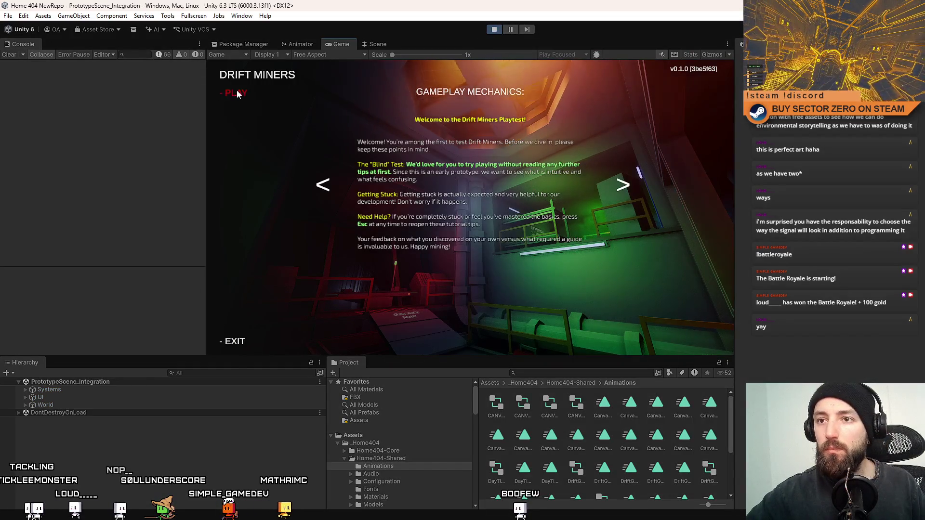
click(237, 94)
key(F10)
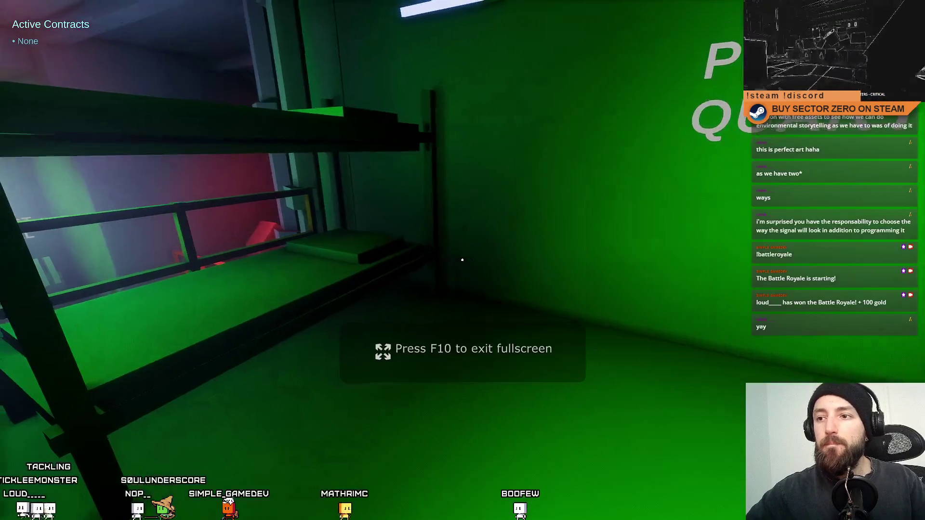
Walk the player past the Contract Terminal to the hangar vehicle and travel in with E
key(w)
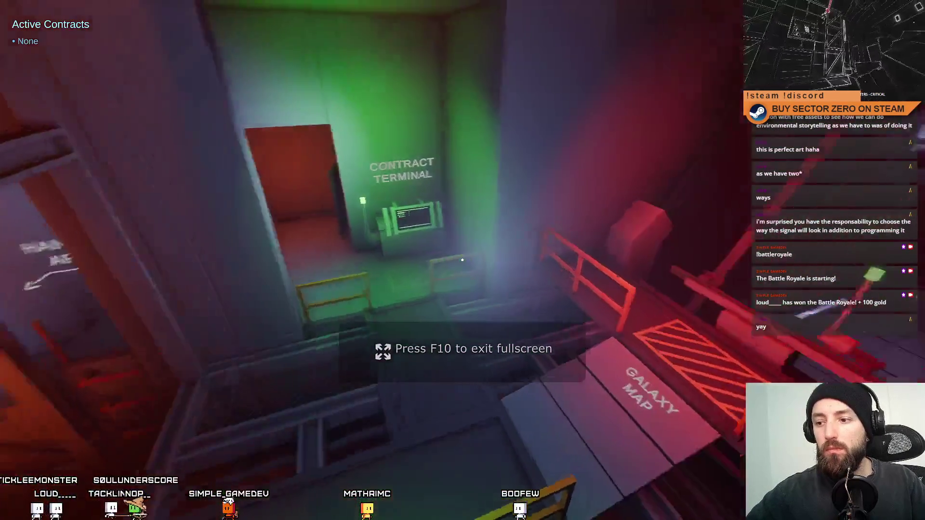
key(w)
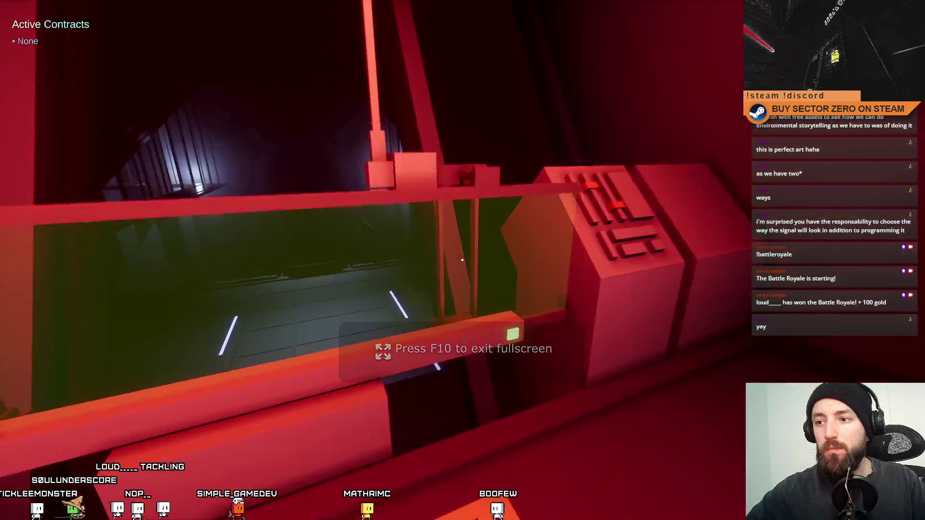
key(w)
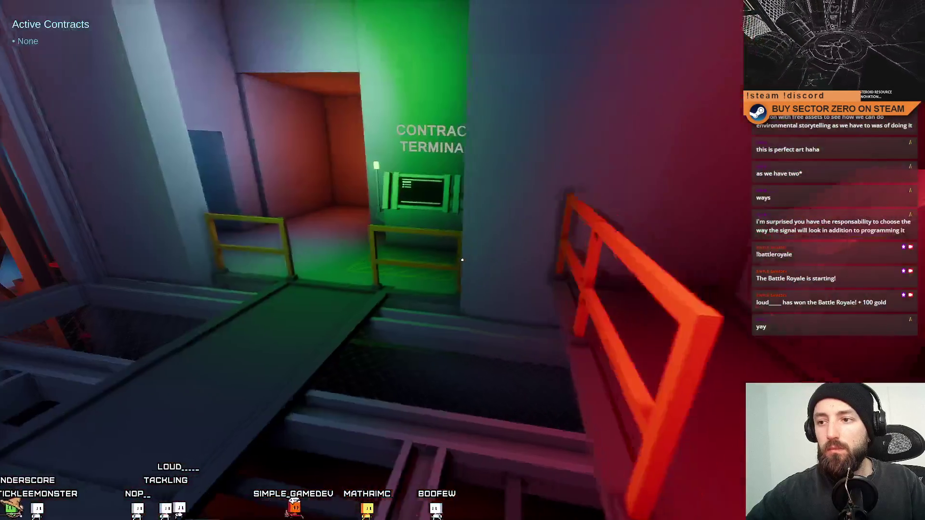
key(w)
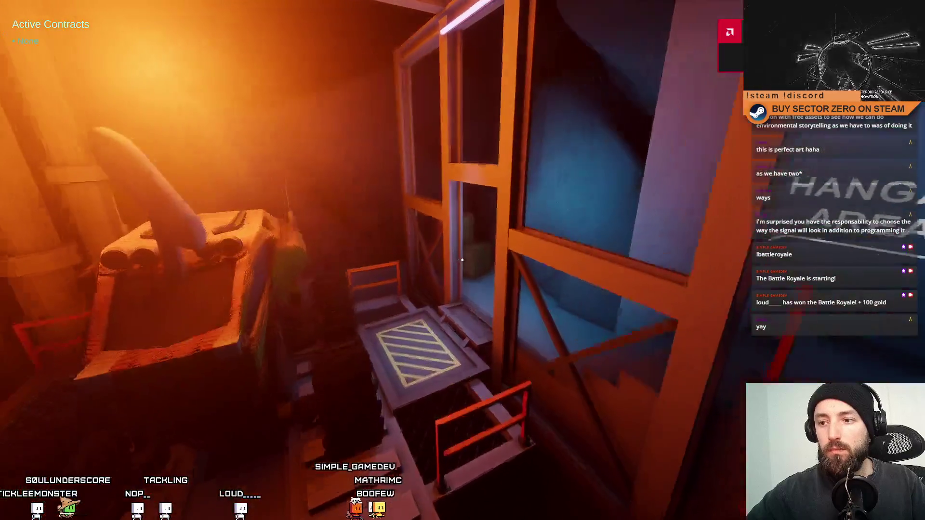
key(w)
key(e)
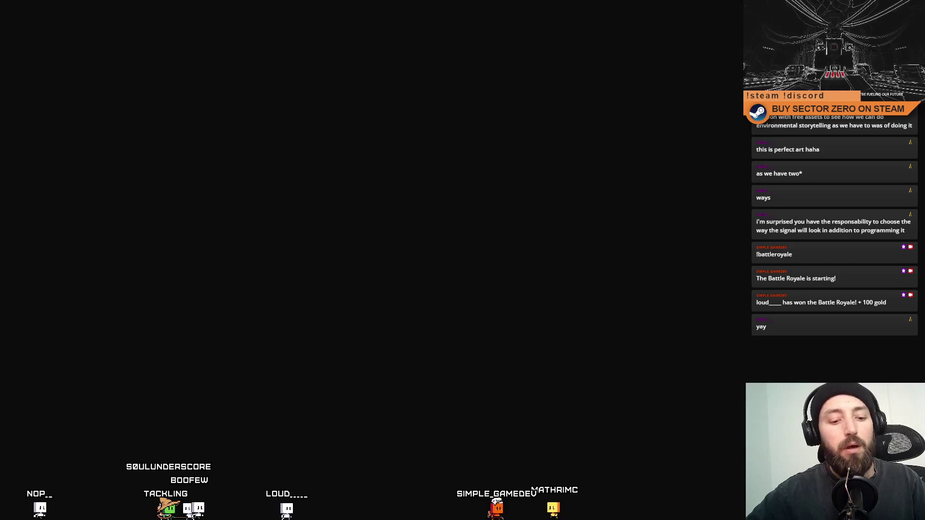
Drive the rover across the hangar and through the red portal into deployment
key(w)
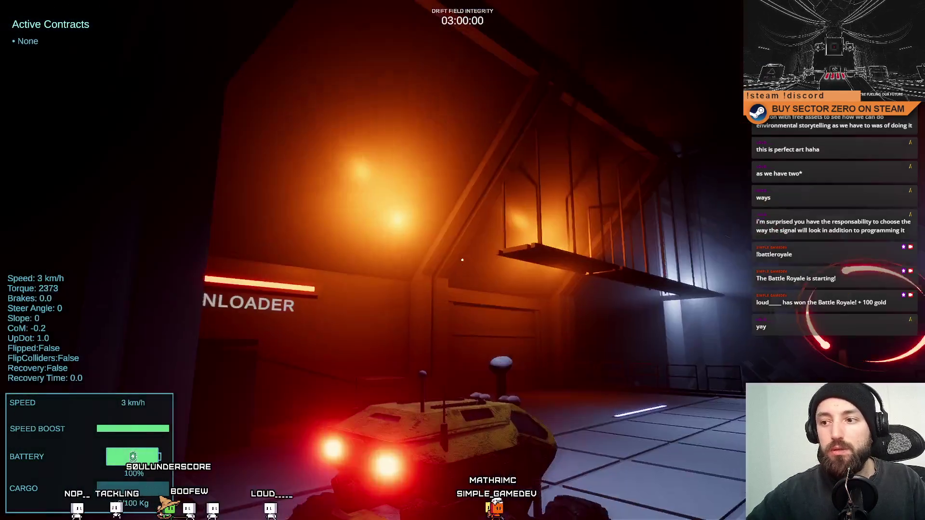
key(w)
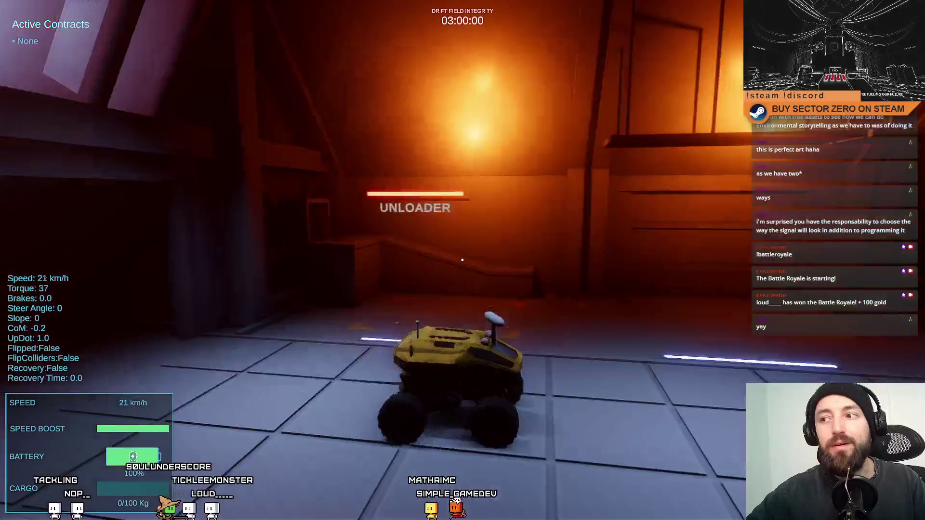
key(s)
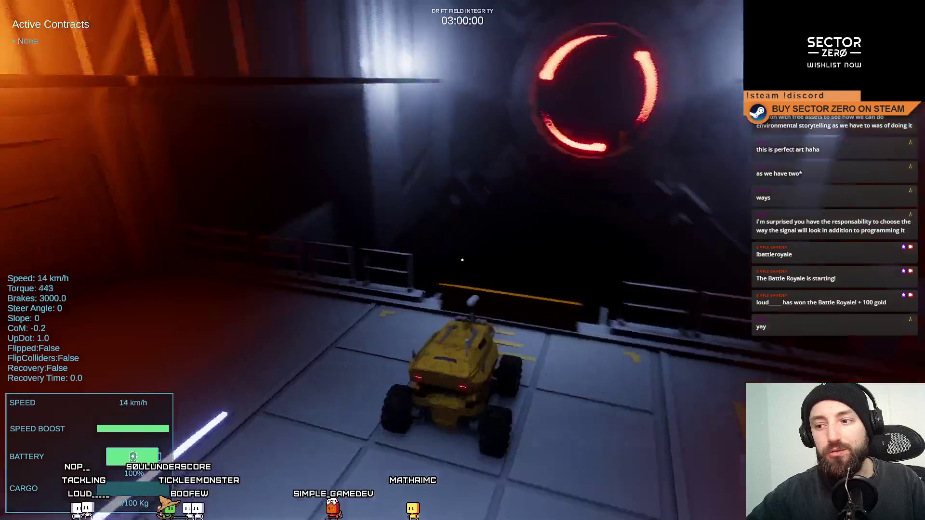
key(d)
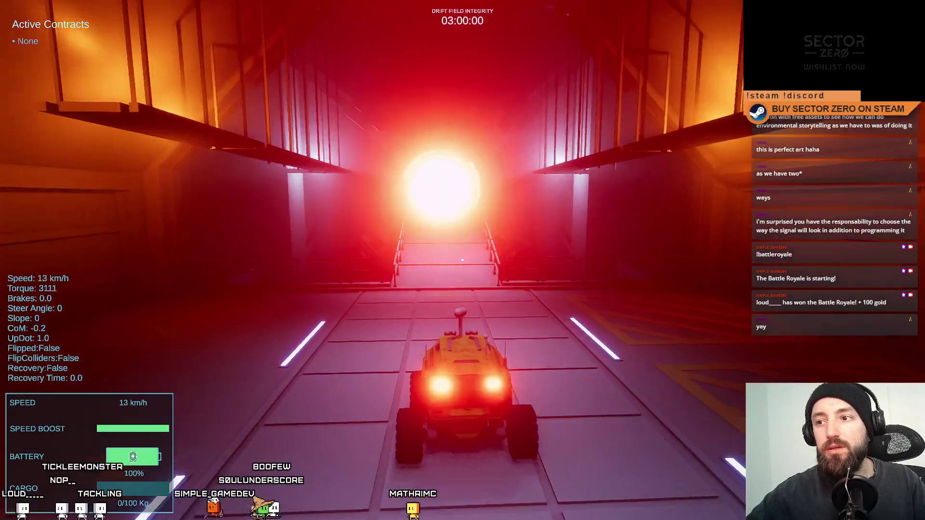
key(w)
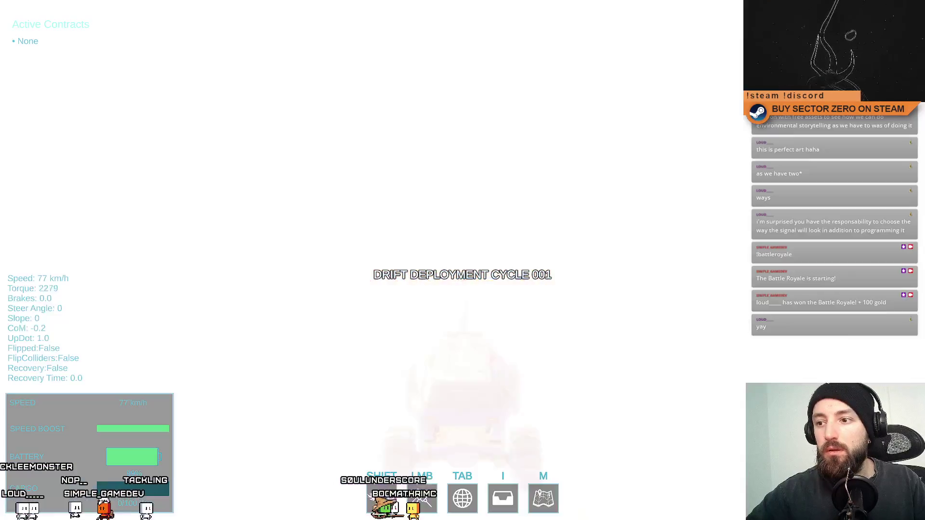
key(d)
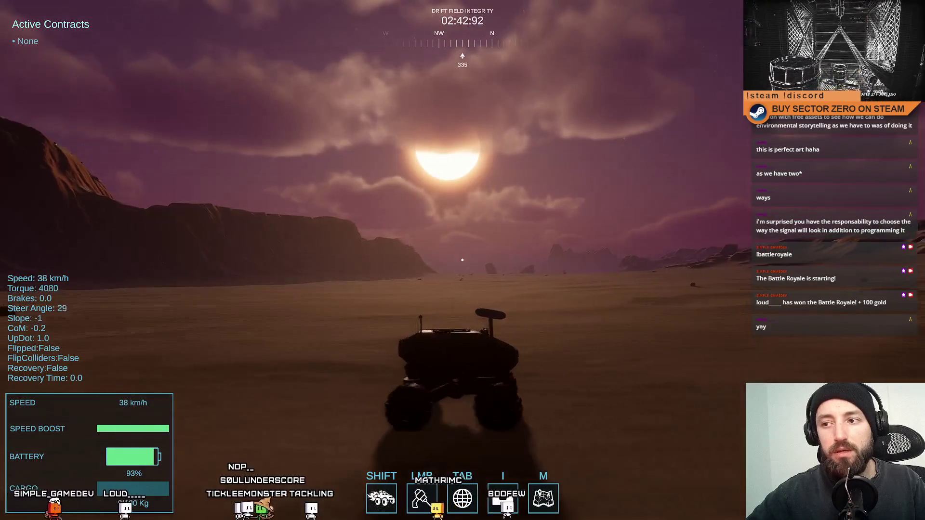
Boost the rover across the green plain, steering it around in several directions
key(shift)
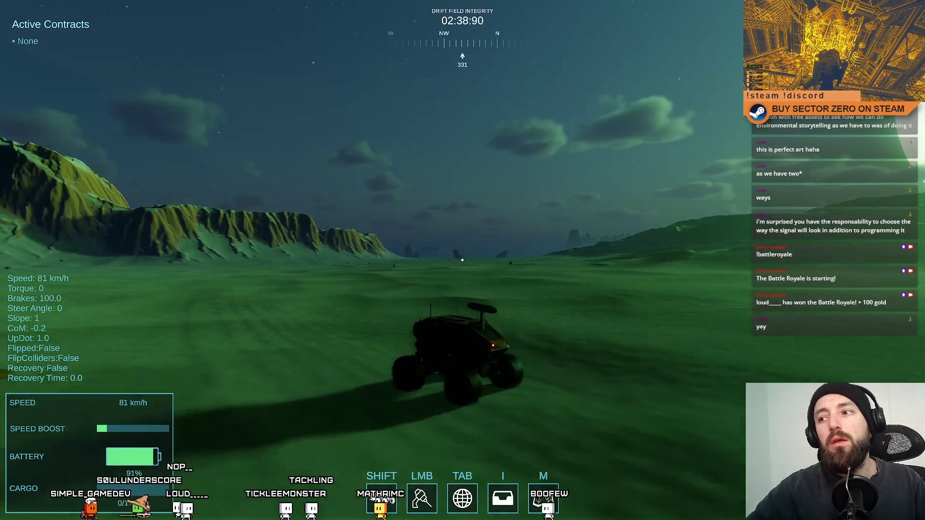
key(a)
key(w)
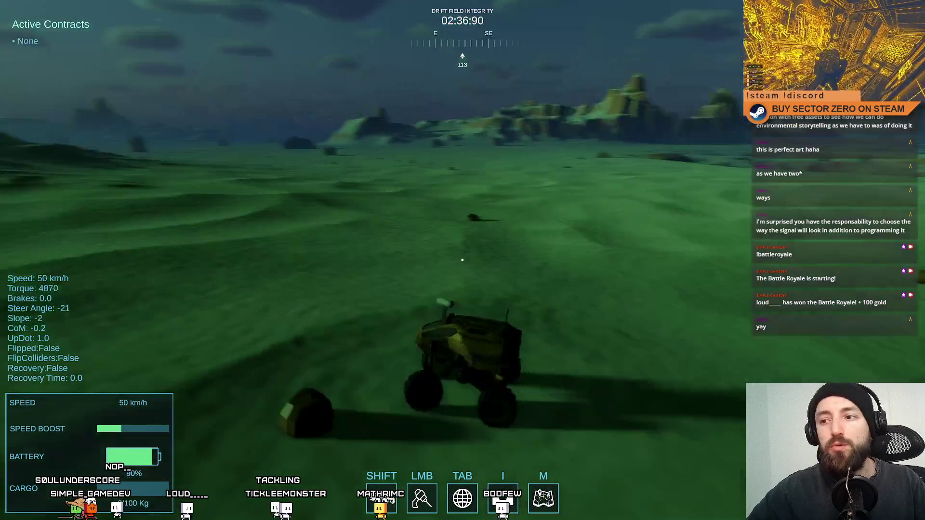
key(a)
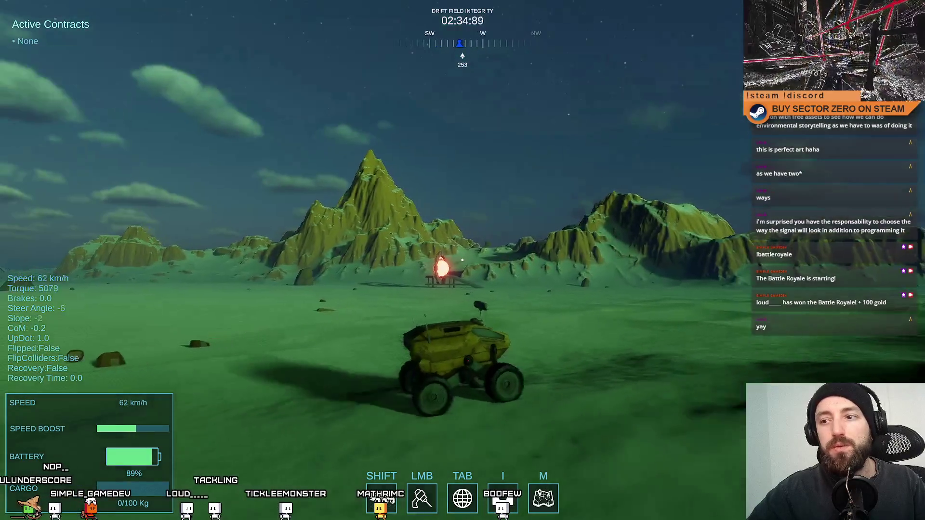
key(d)
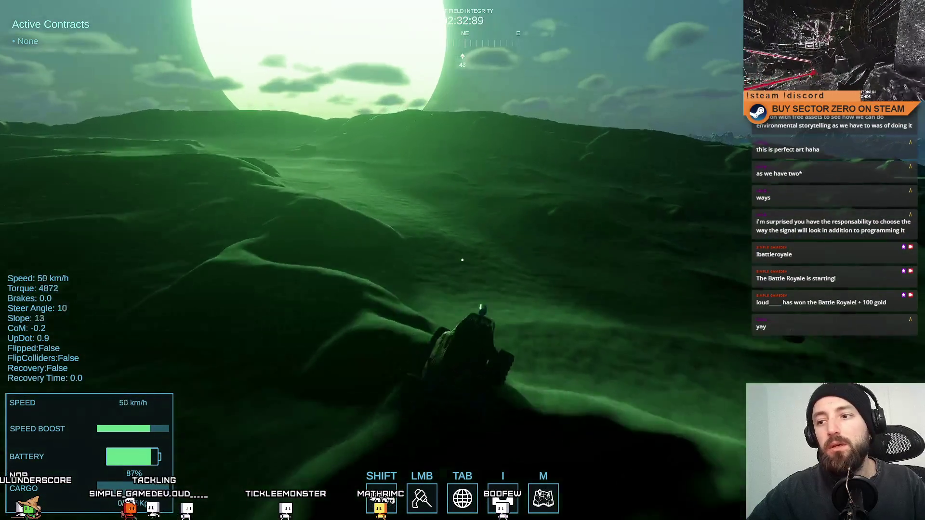
key(a)
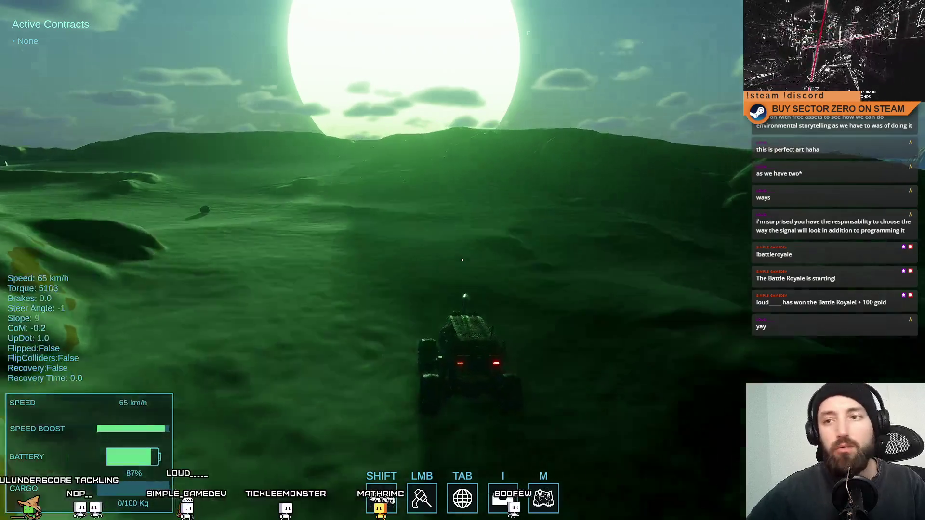
key(s)
Drive toward the southwest beacon, then exit fullscreen and bring up the pause menu
key(a)
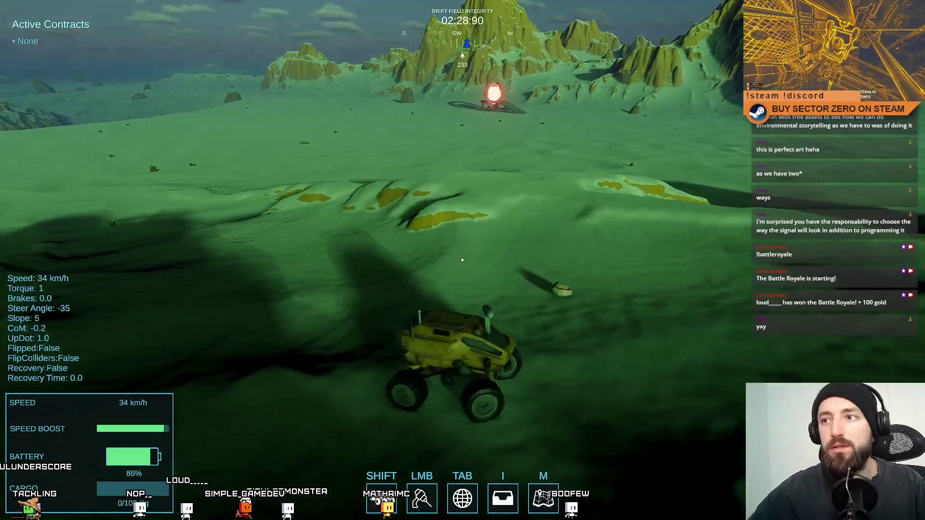
key(w)
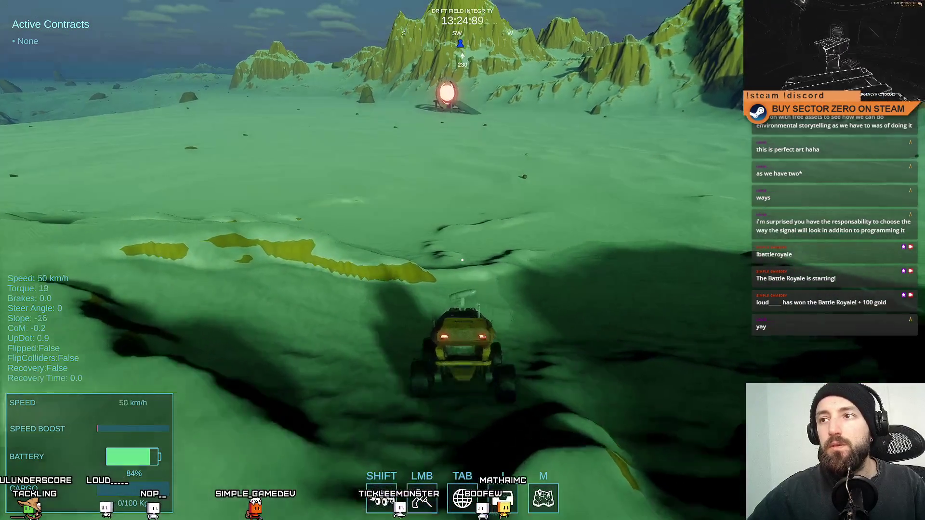
key(w)
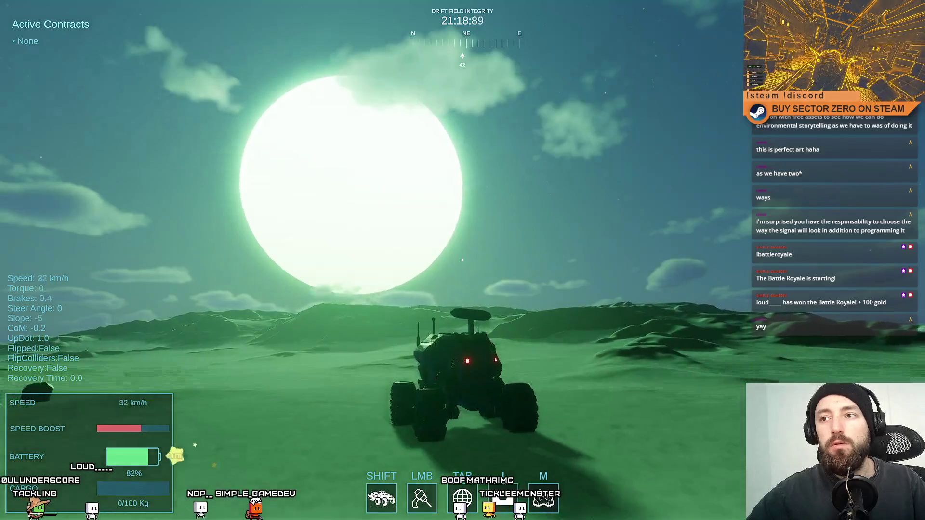
key(w)
key(a)
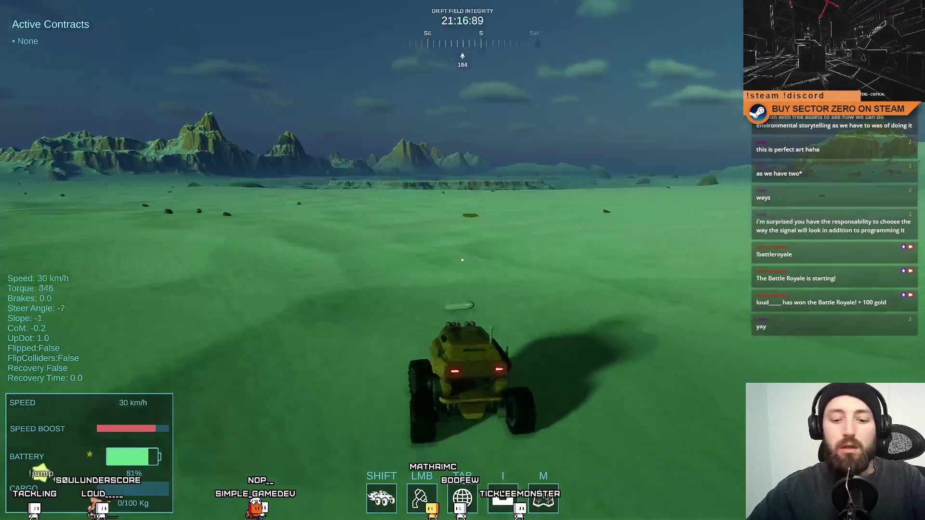
key(Escape)
key(Escape)
key(Escape)
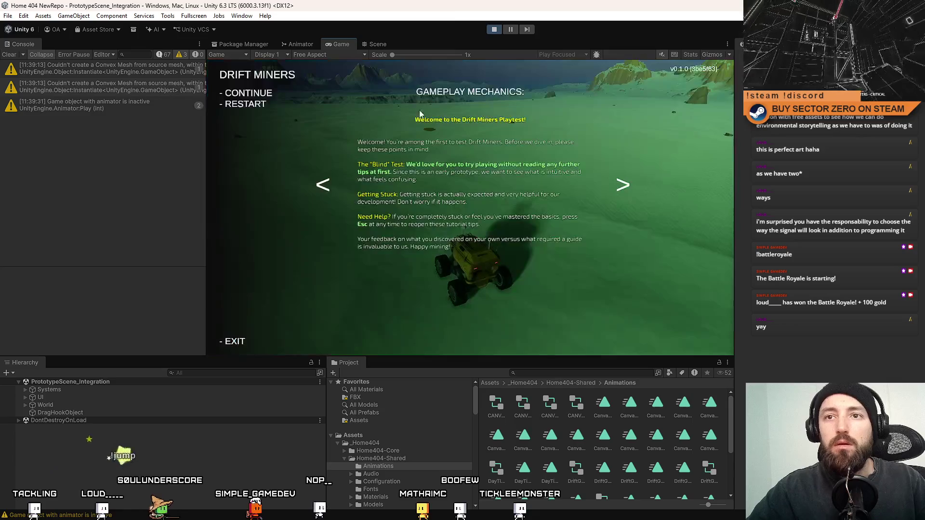
key(Escape)
Fly the Scene camera to the ExampleSignalEmitter(Clone) sphere, then return to the Game view
click(379, 44)
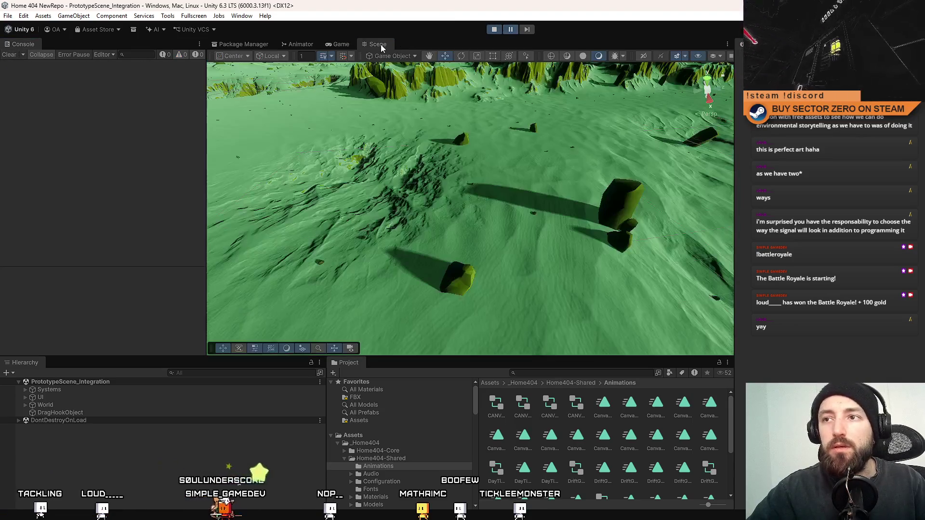
mouse_move(424, 207)
mouse_down()
mouse_move(444, 232)
mouse_move(530, 212)
mouse_up()
mouse_move(698, 164)
mouse_down()
mouse_move(662, 142)
mouse_move(542, 203)
mouse_move(376, 237)
mouse_move(588, 211)
mouse_move(438, 217)
mouse_move(511, 134)
mouse_move(578, 92)
mouse_move(434, 229)
mouse_move(502, 313)
mouse_up()
click(354, 435)
mouse_move(554, 250)
mouse_down()
mouse_move(548, 232)
mouse_move(533, 227)
mouse_move(633, 227)
mouse_move(600, 237)
mouse_up()
ctrl+scroll(617, 474, down, 3)
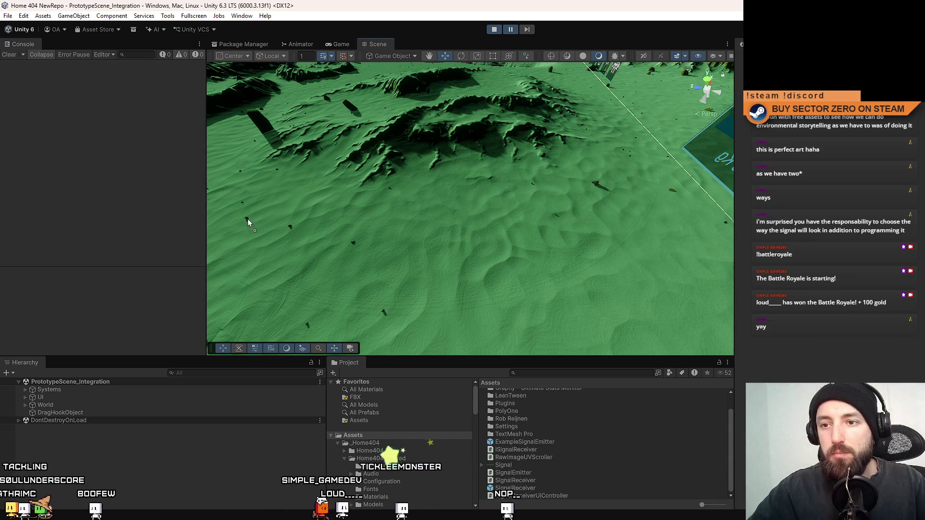
mouse_move(247, 219)
mouse_down()
mouse_move(500, 256)
mouse_move(370, 202)
mouse_move(434, 215)
mouse_up()
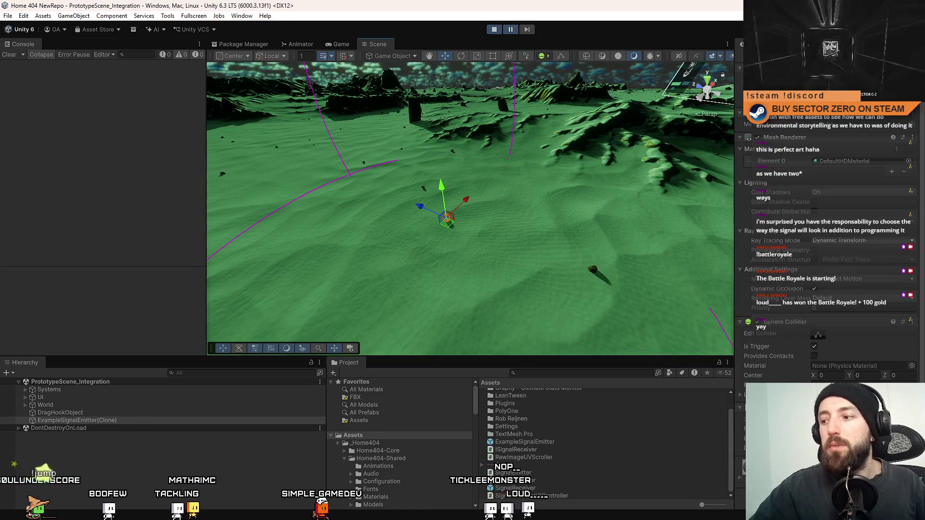
mouse_move(432, 263)
mouse_down()
mouse_move(354, 188)
mouse_move(520, 233)
mouse_up()
click(341, 44)
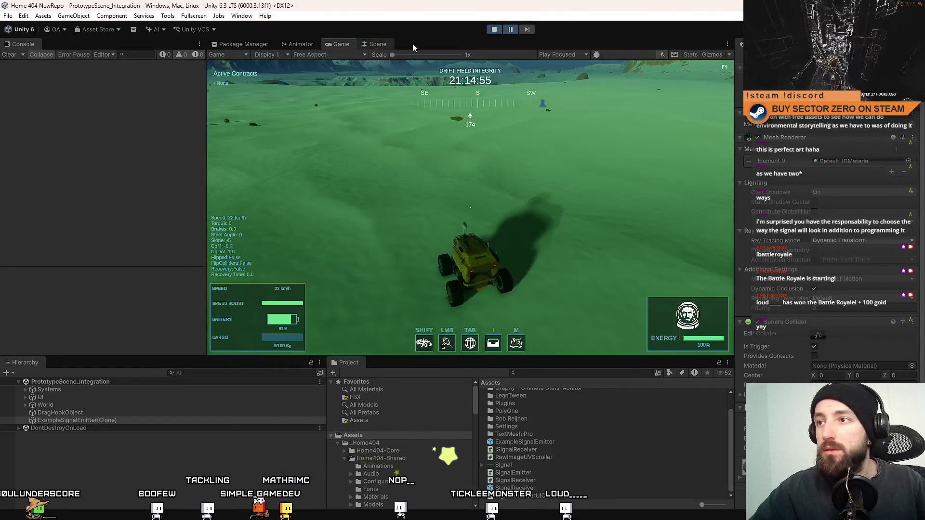
Boost the rover forward across the terrain, weaving right and then turning left
click(712, 54)
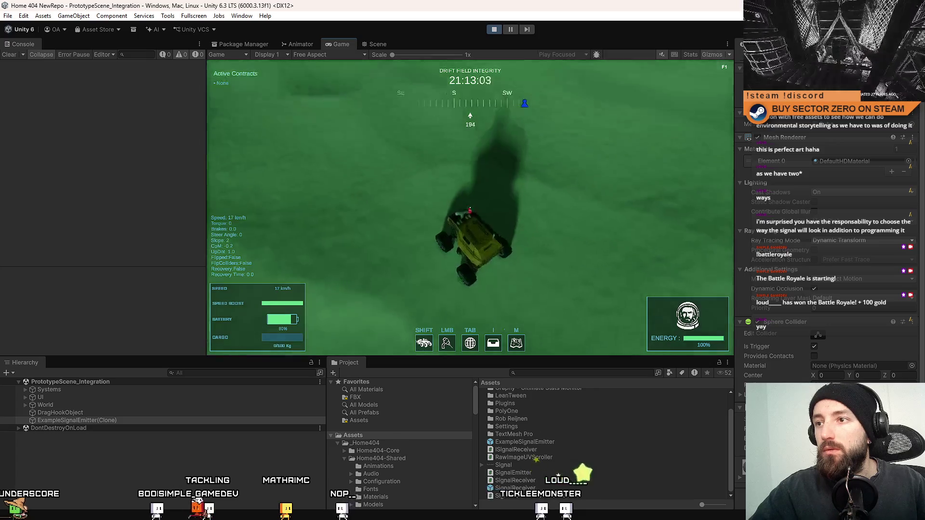
key(shift+w)
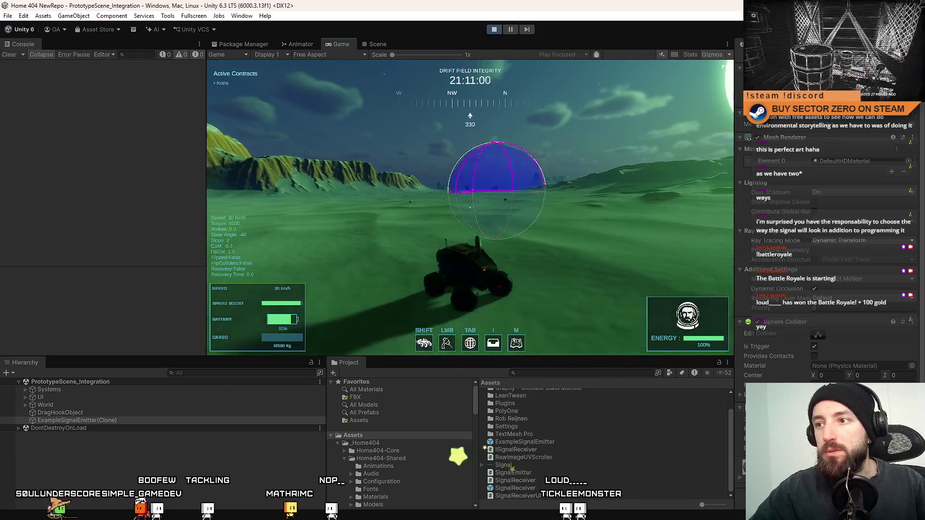
key(w)
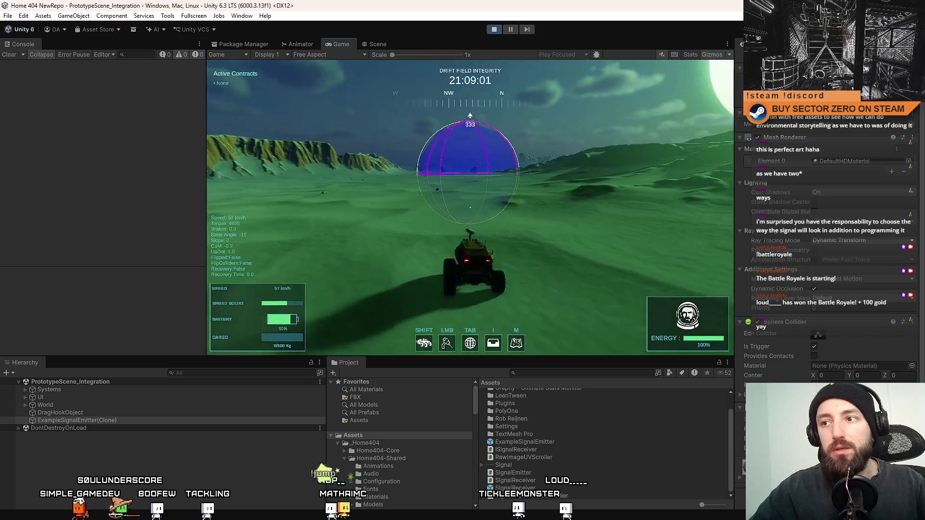
key(d)
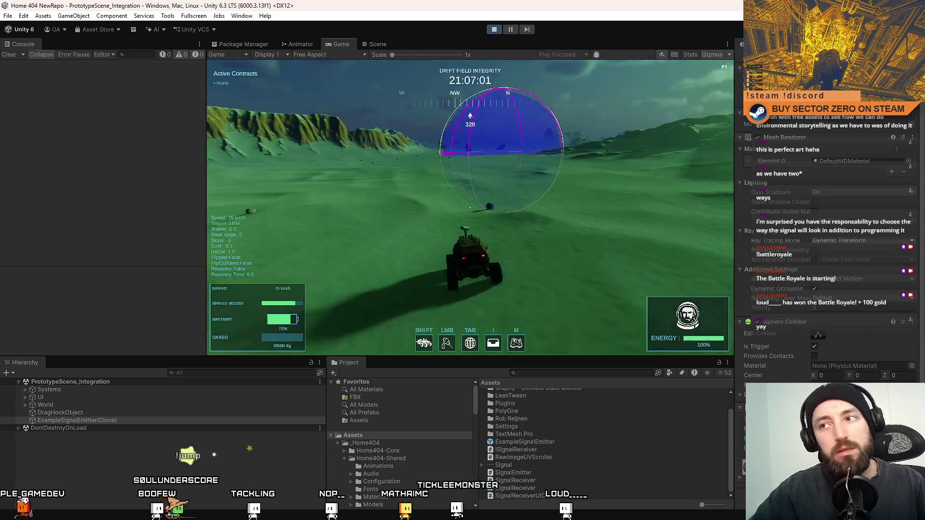
key(d)
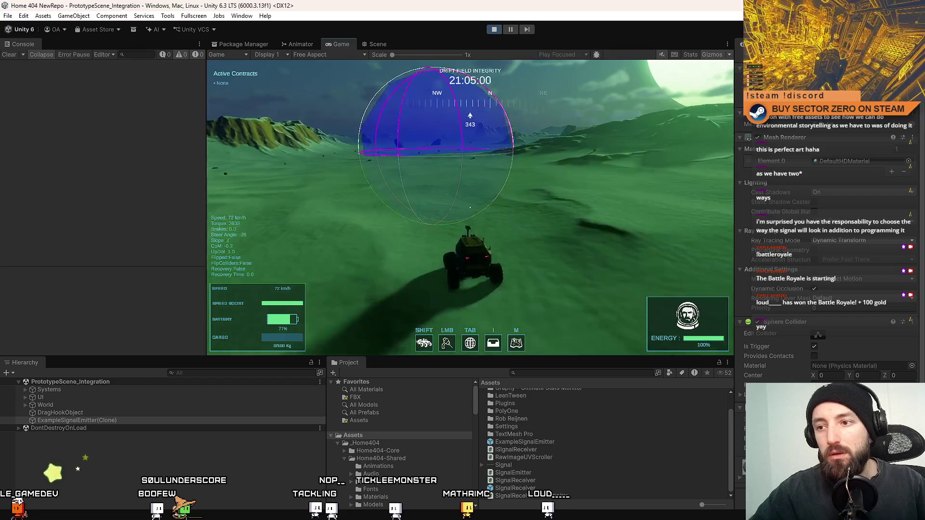
key(a)
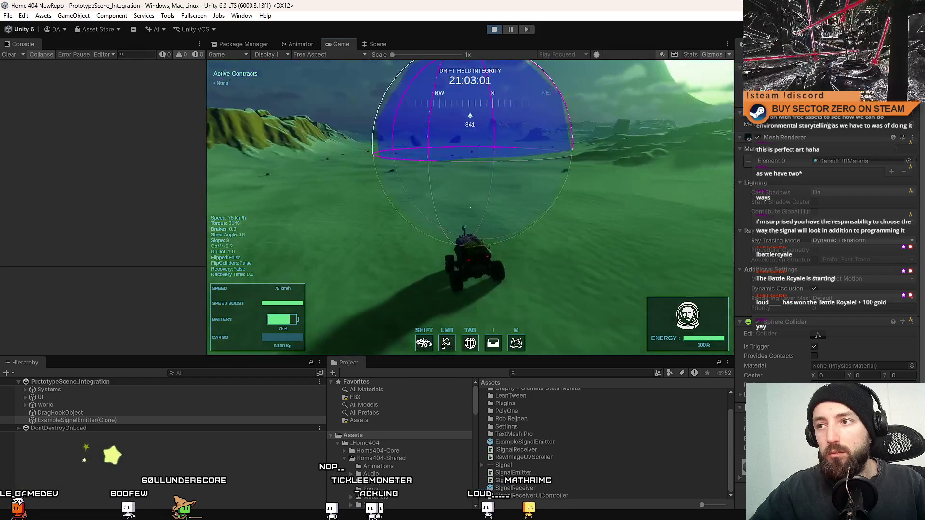
key(s)
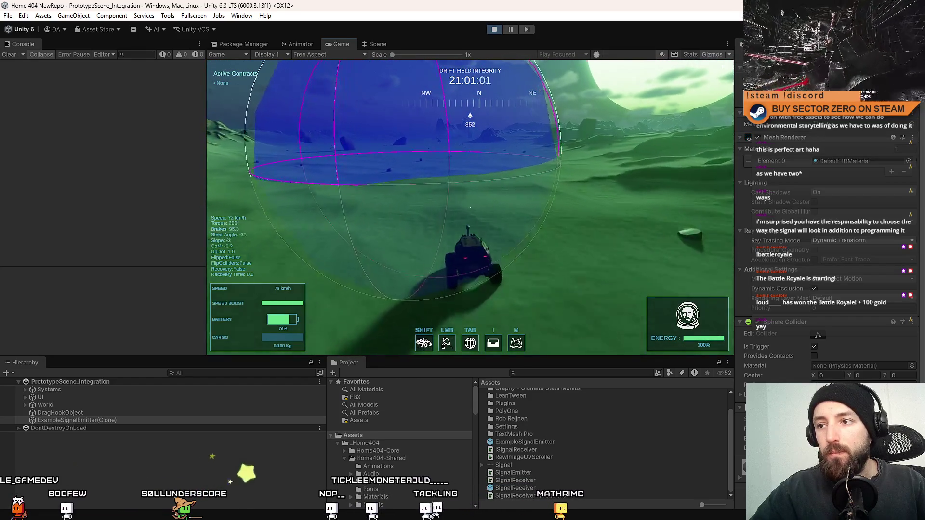
key(w)
key(a)
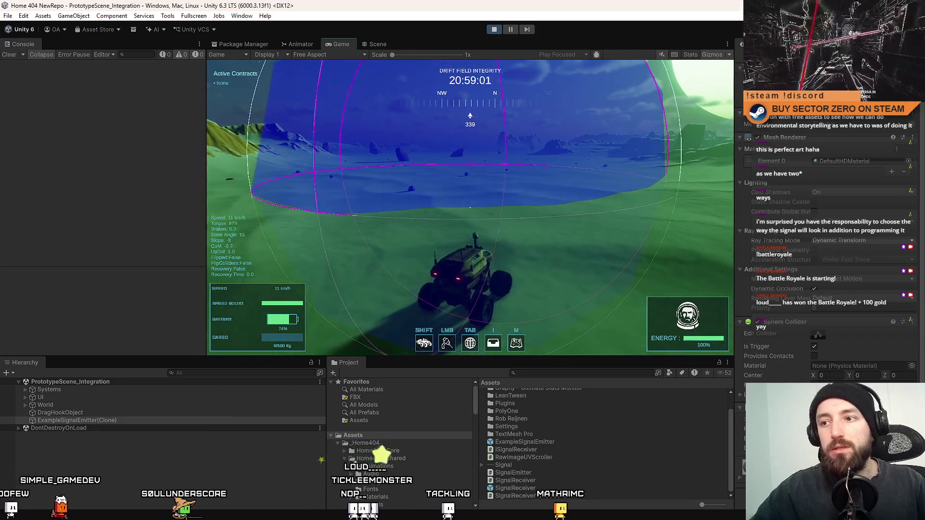
key(w)
key(a)
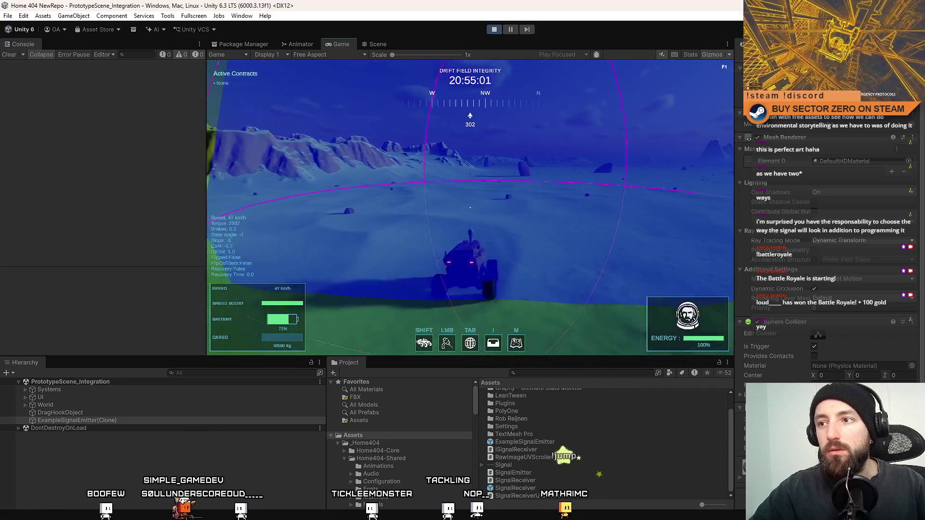
Steer the rover into the signal emitter's sphere, brake, and open the pause menu
key(a)
key(w)
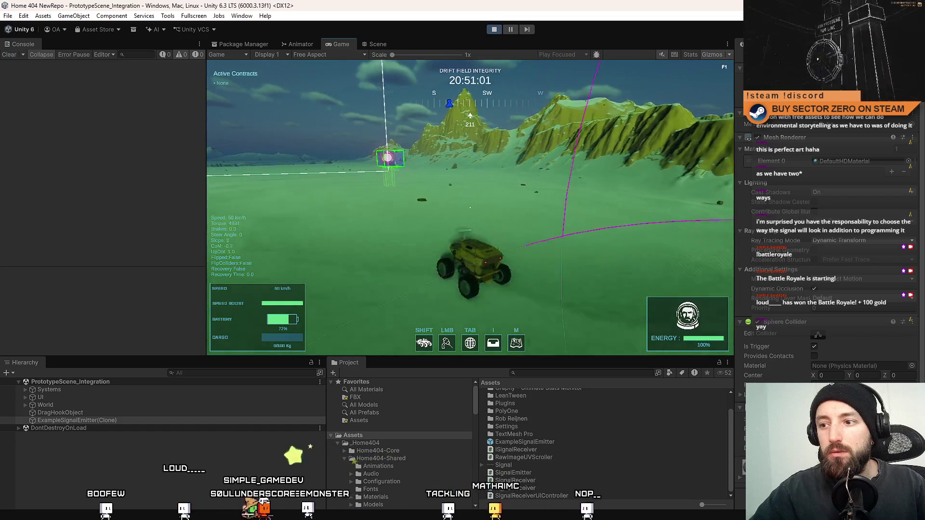
key(d)
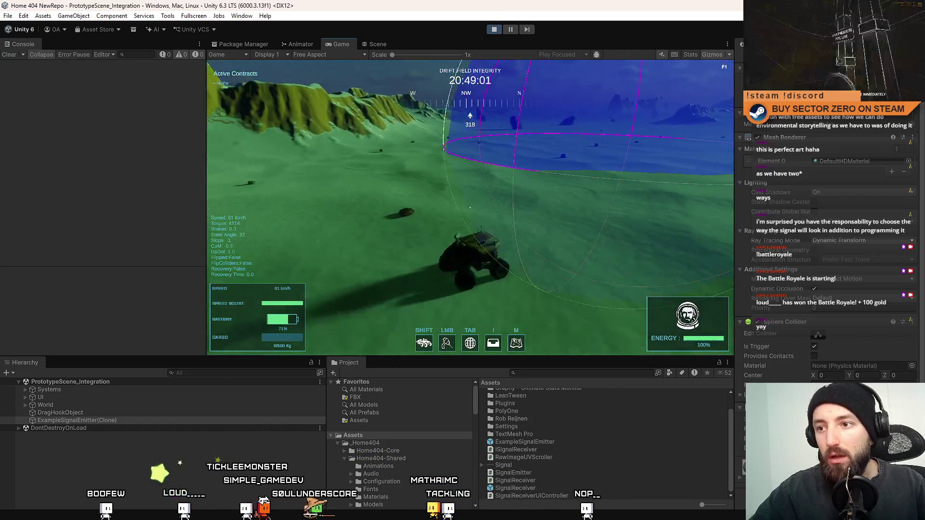
key(d)
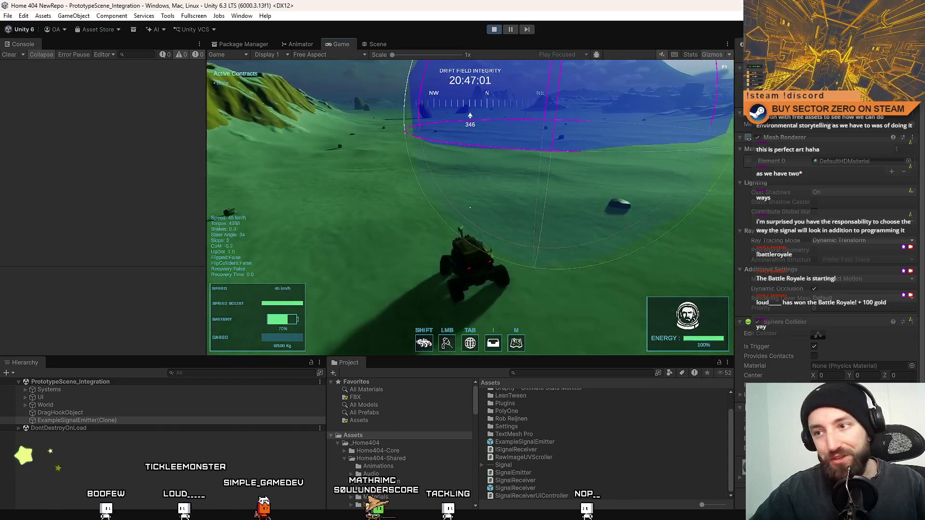
key(w)
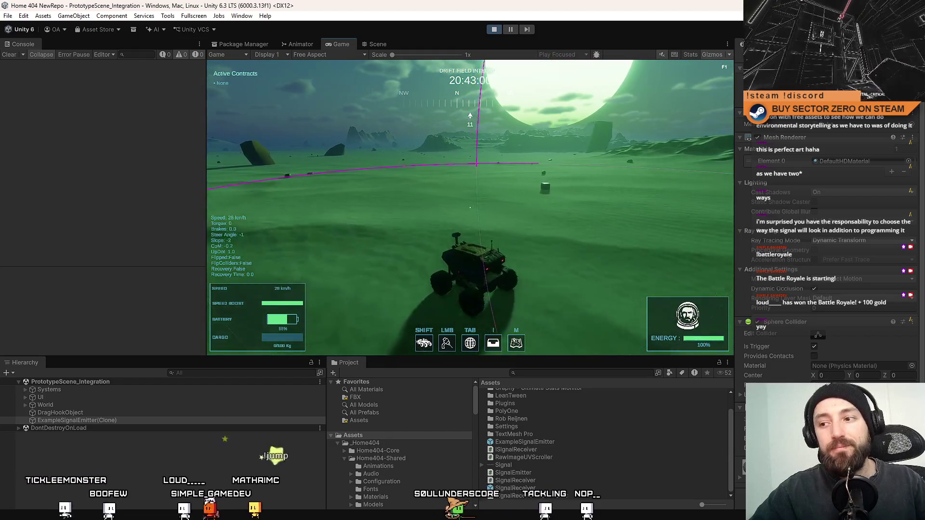
key(s)
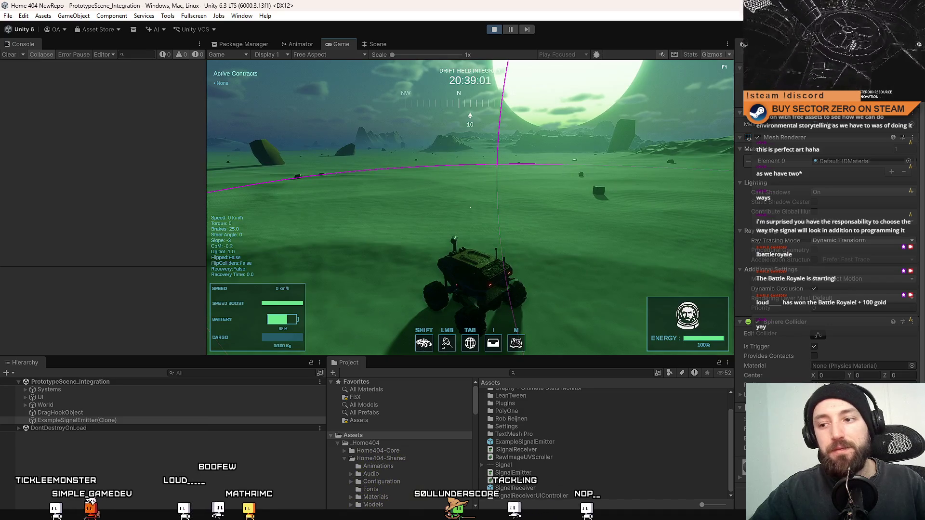
key(Escape)
key(Escape)
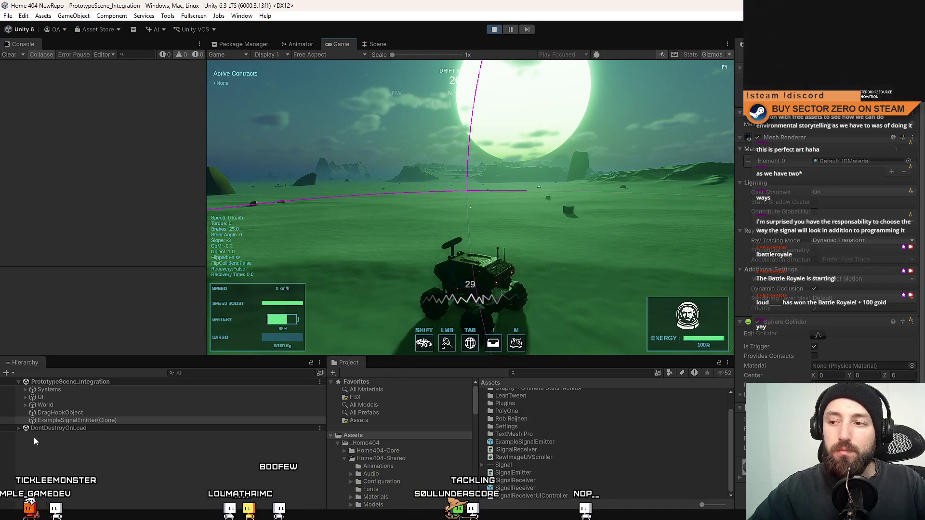
key(Escape)
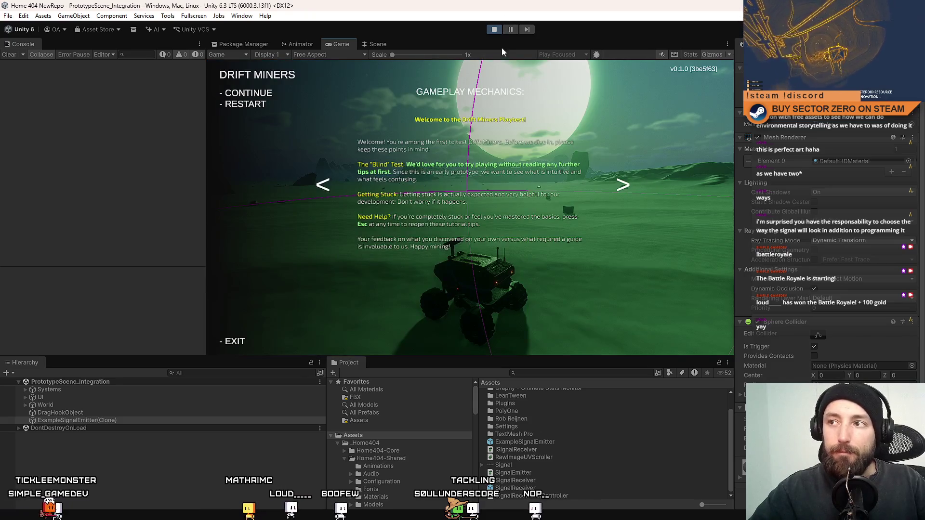
Close the pause menu, pause the editor, and filter the Hierarchy to CANVAS - SIGNAL RECEIVER(Clone)
key(Escape)
click(511, 30)
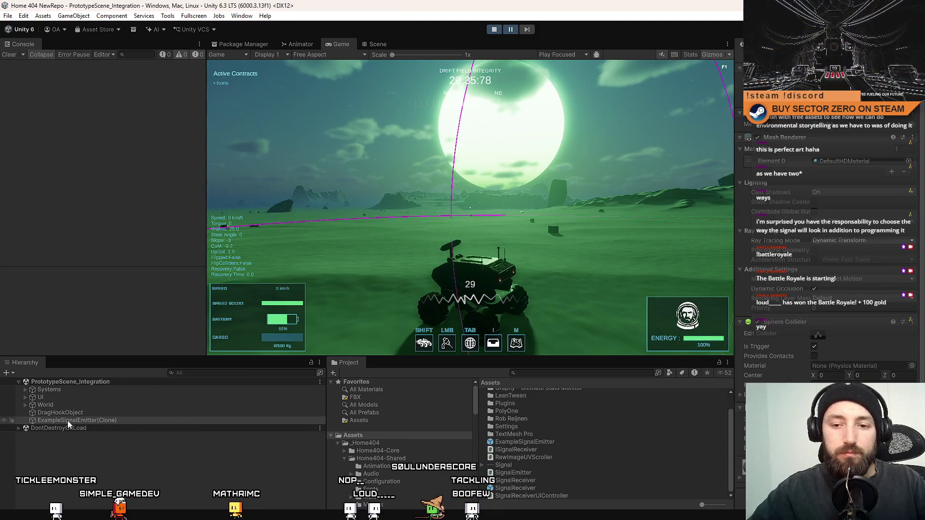
click(205, 373)
text(nvas ui)
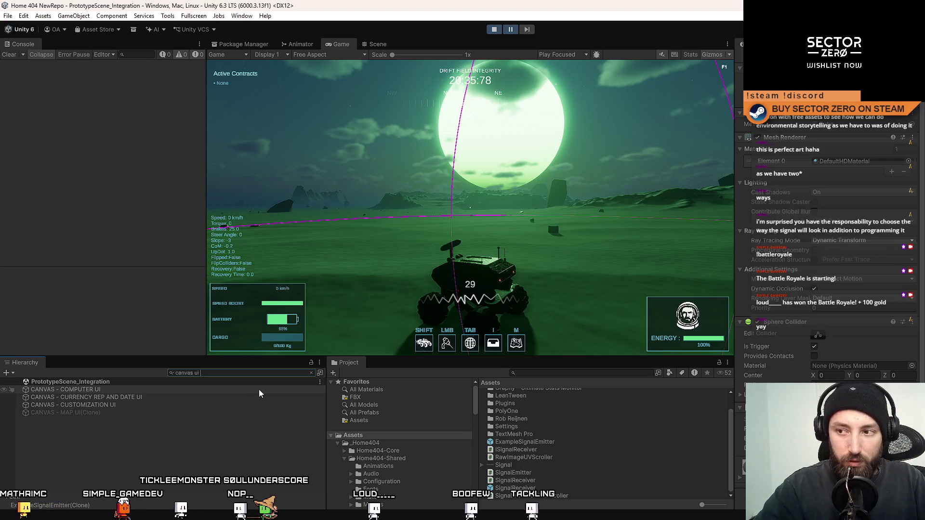
key(BackSpace)
key(BackSpace)
key(BackSpace)
text(signal)
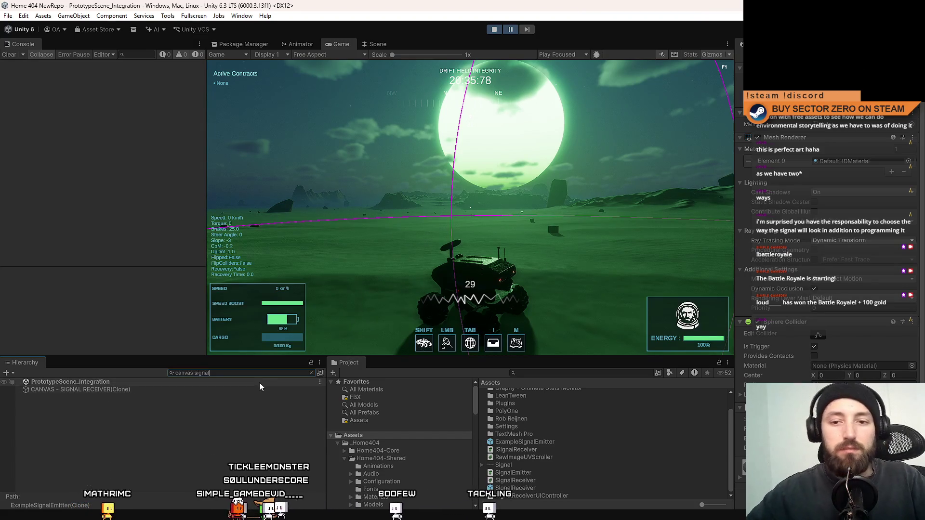
click(223, 390)
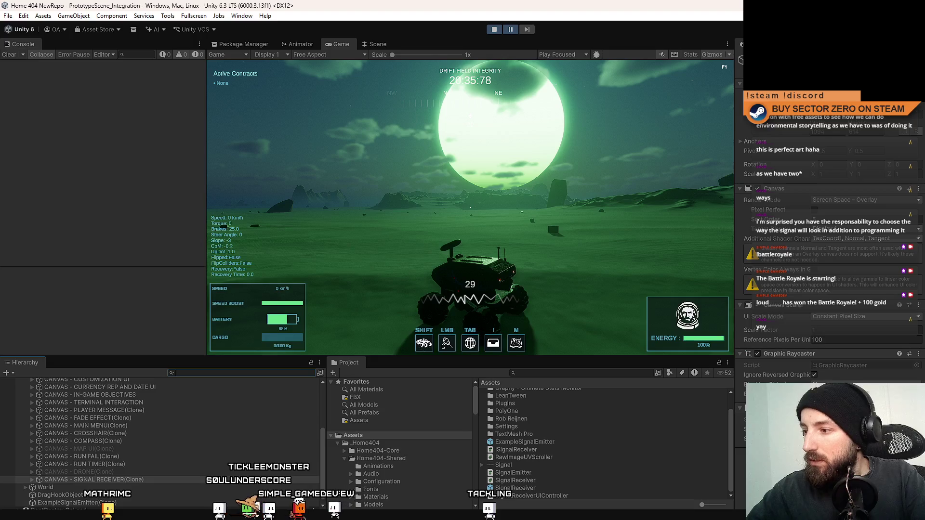
Check the RawImage's tint colour, step two frames, and ping its HUDSignal material
click(193, 495)
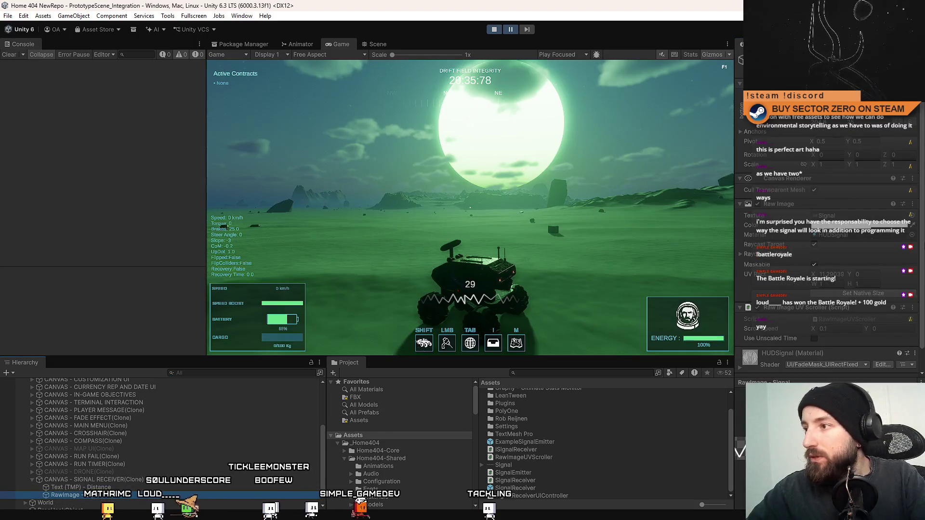
scroll(924, 217, down, 2)
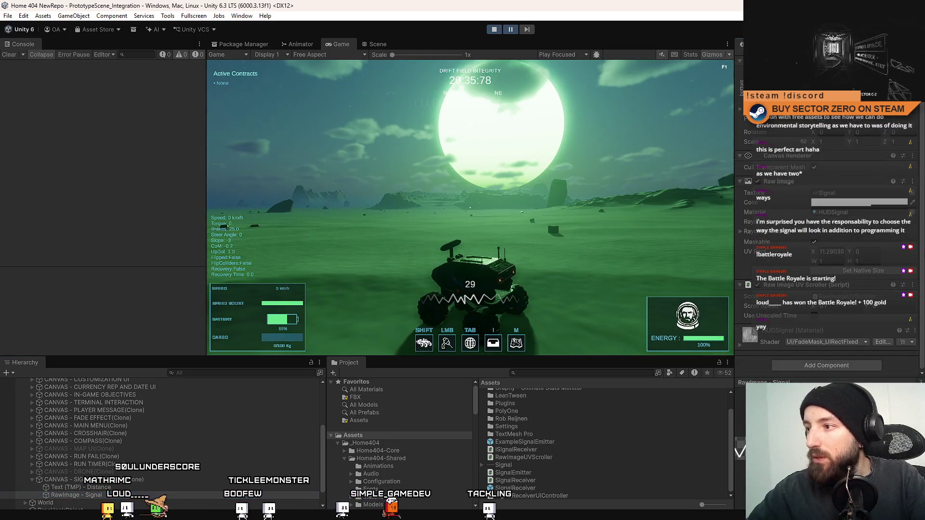
click(848, 203)
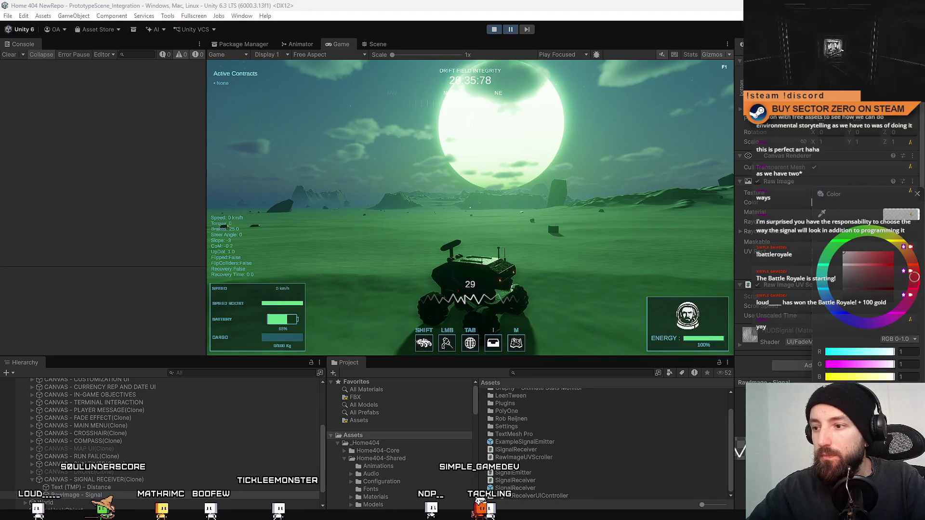
click(527, 30)
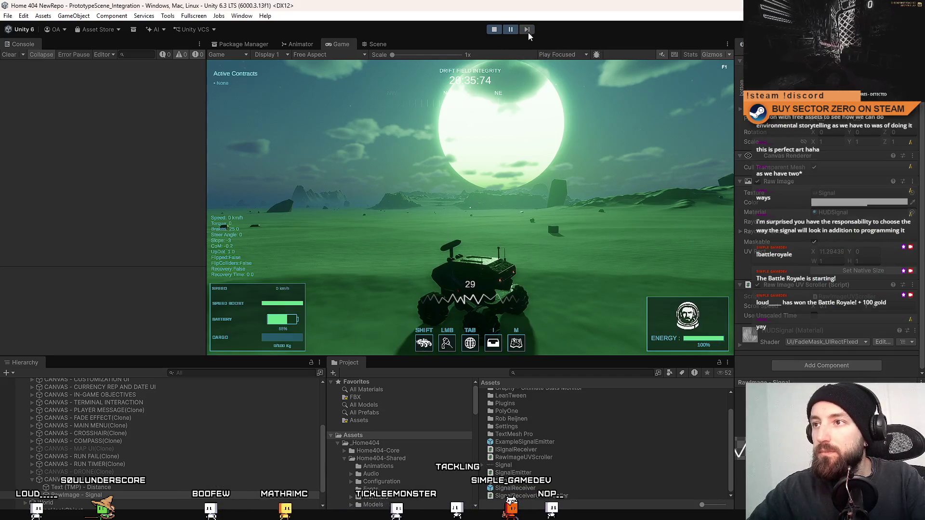
click(526, 29)
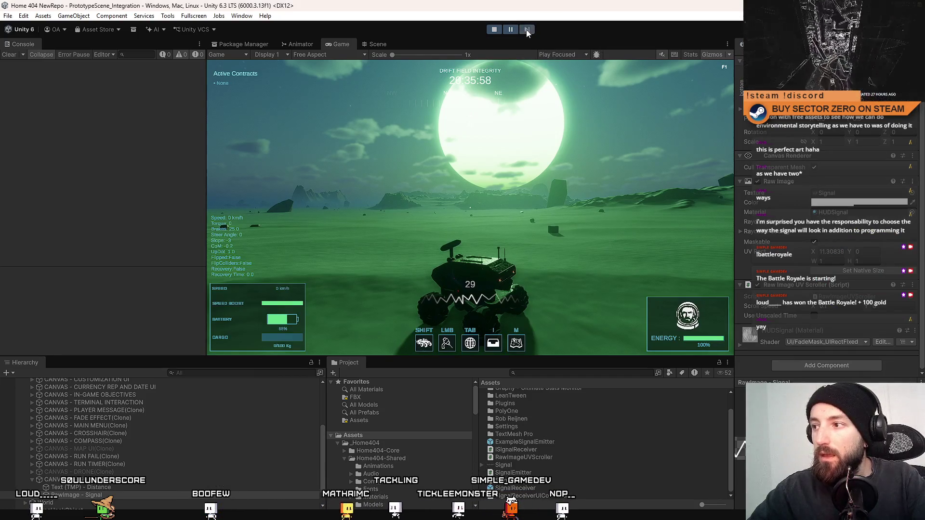
click(843, 212)
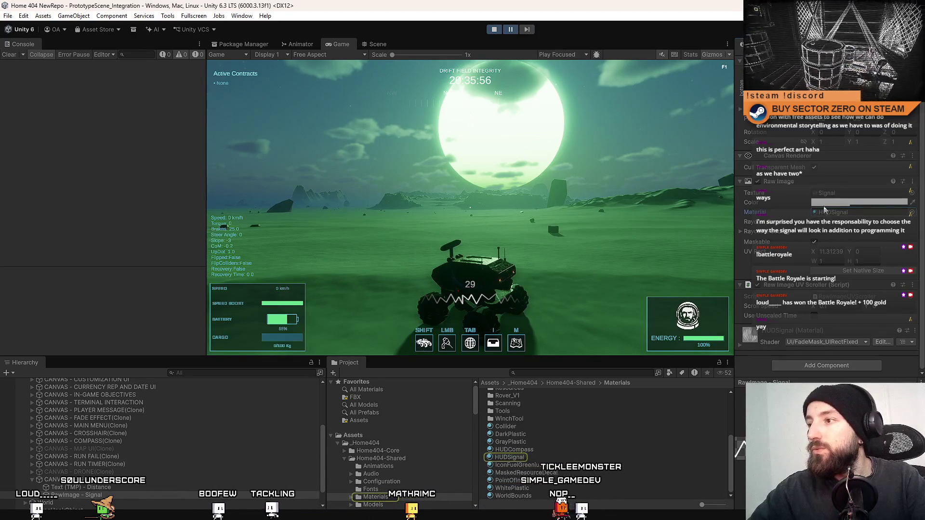
click(510, 458)
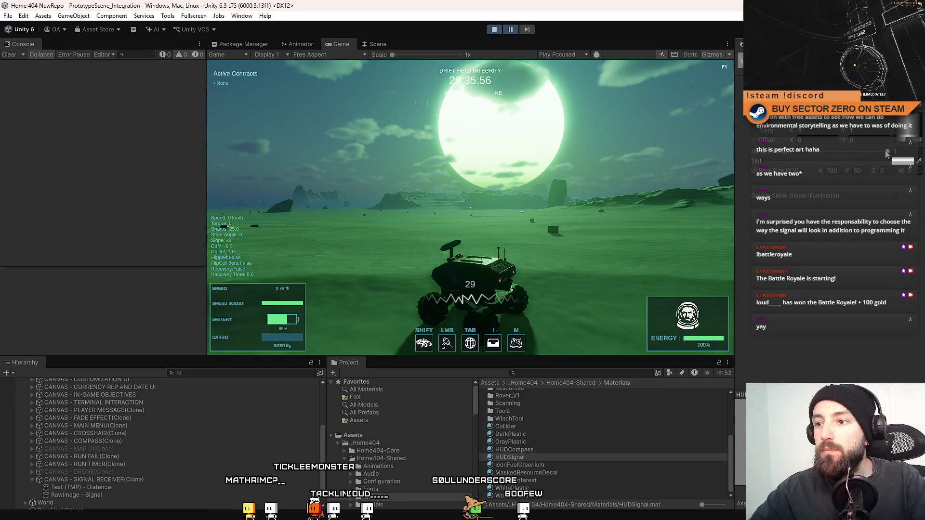
Drag the HUDSignal material slider from 0 up to 1 so the waveform grows to full size
drag(879, 154, 810, 156)
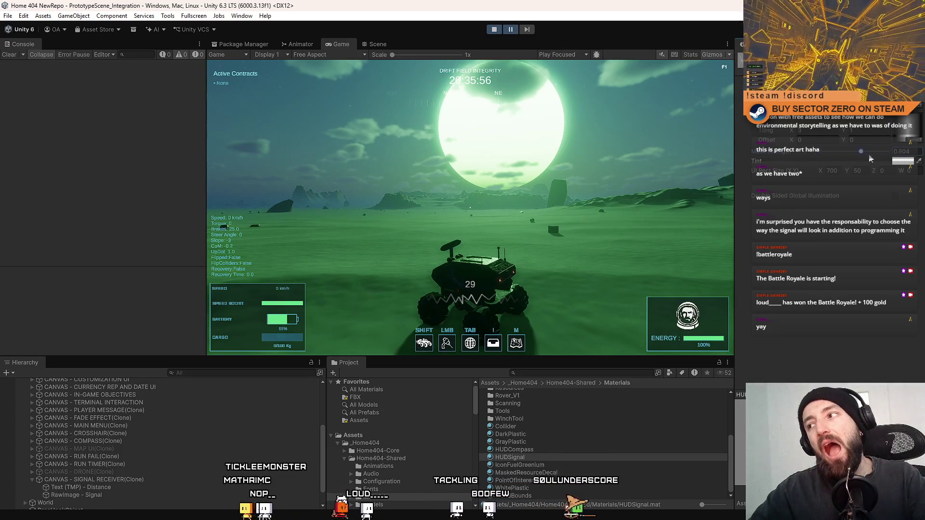
mouse_move(887, 152)
mouse_down()
mouse_move(814, 156)
mouse_move(883, 156)
mouse_up()
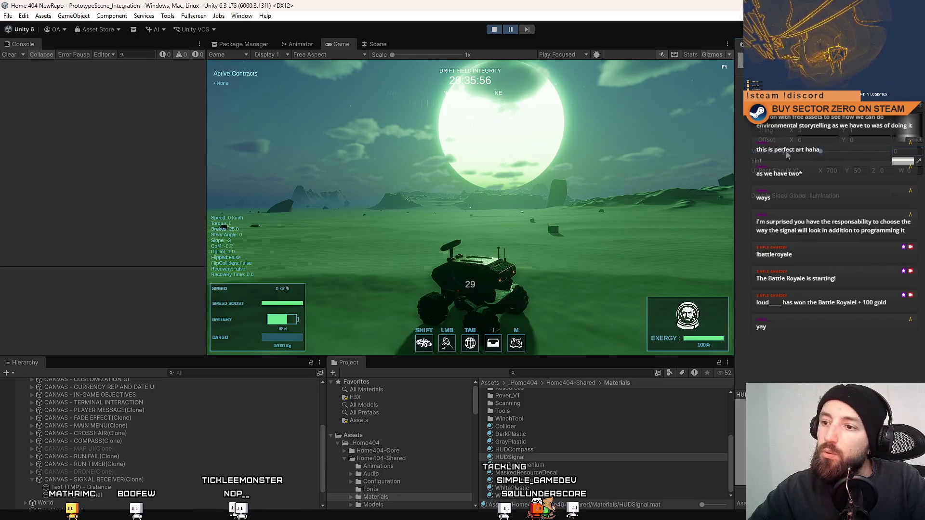
mouse_move(887, 151)
mouse_down()
mouse_move(847, 154)
mouse_move(888, 151)
mouse_up()
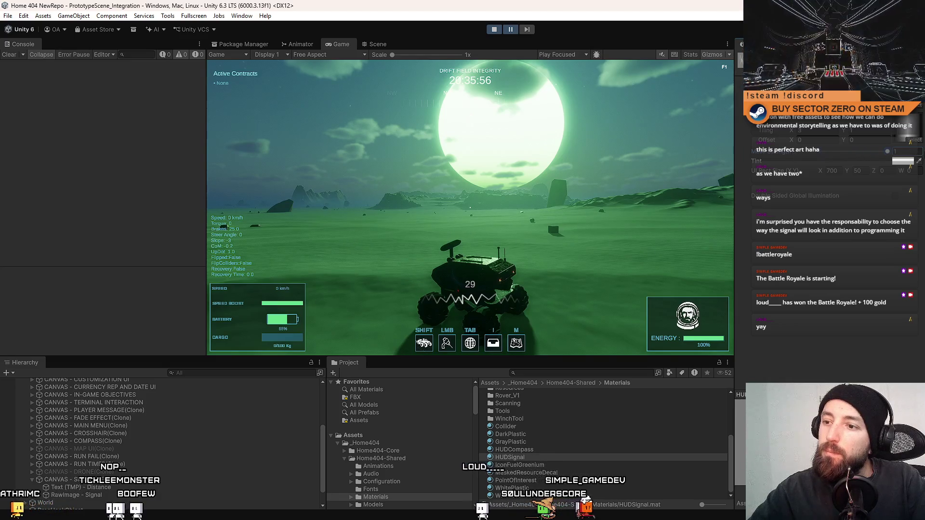
drag(807, 153, 887, 152)
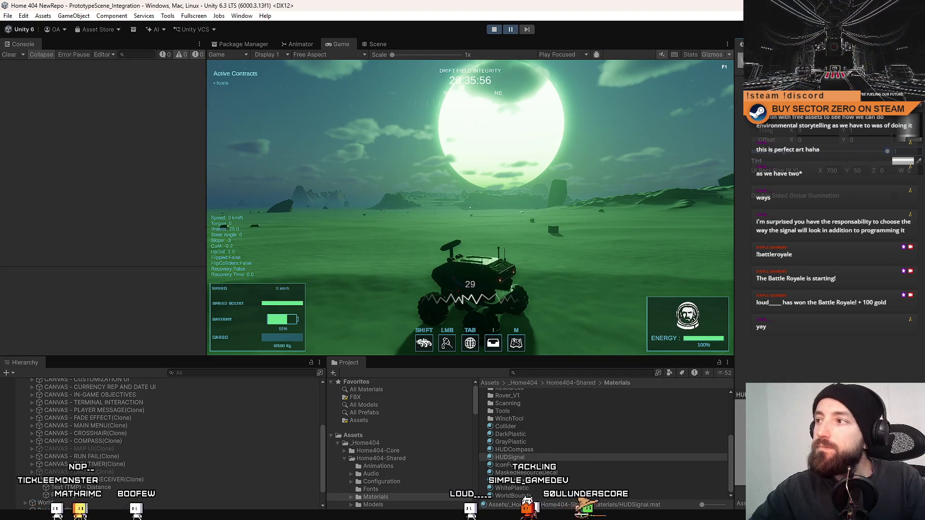
right_click(779, 128)
Switch the Inspector to Debug mode and inspect the saved _MaskMap texture property
click(825, 122)
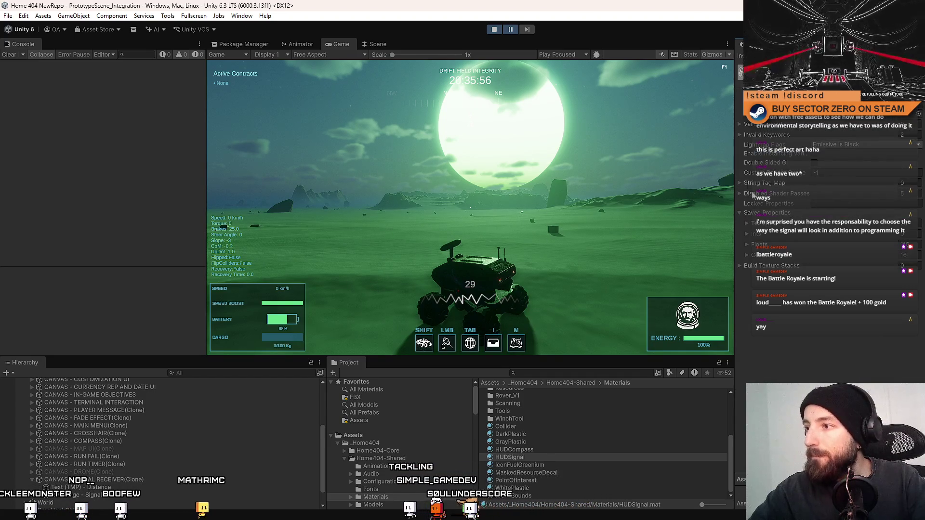
click(747, 223)
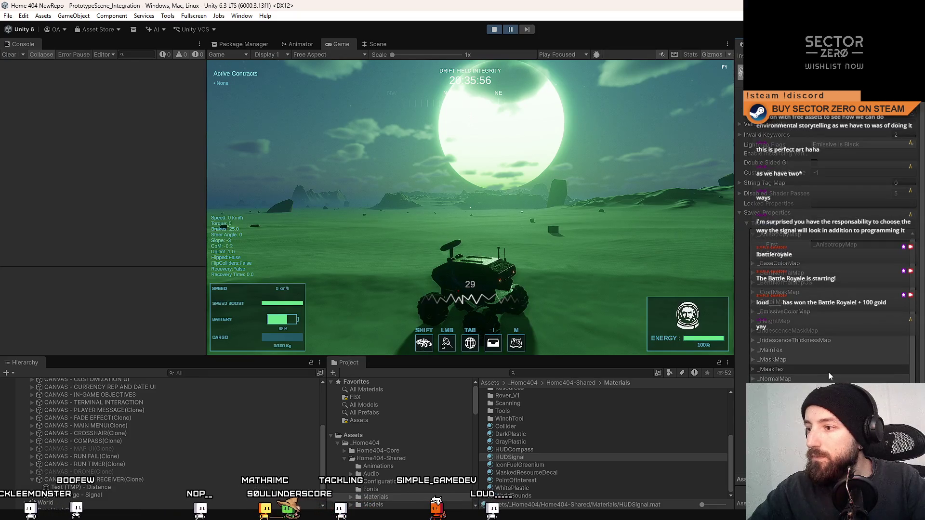
click(752, 361)
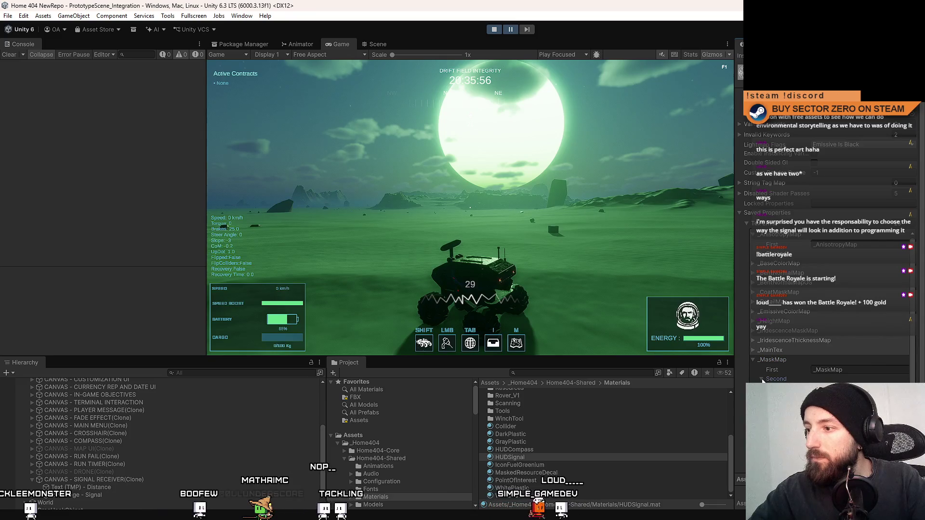
click(754, 361)
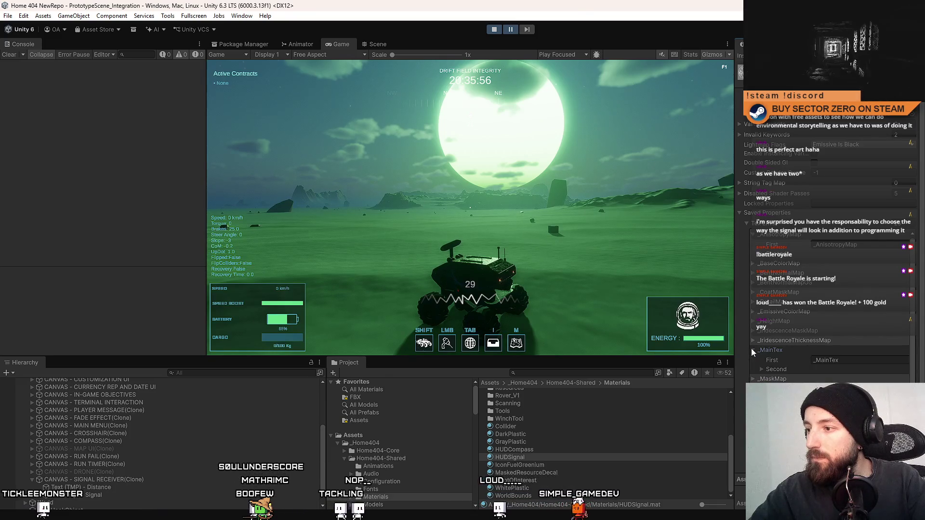
click(746, 222)
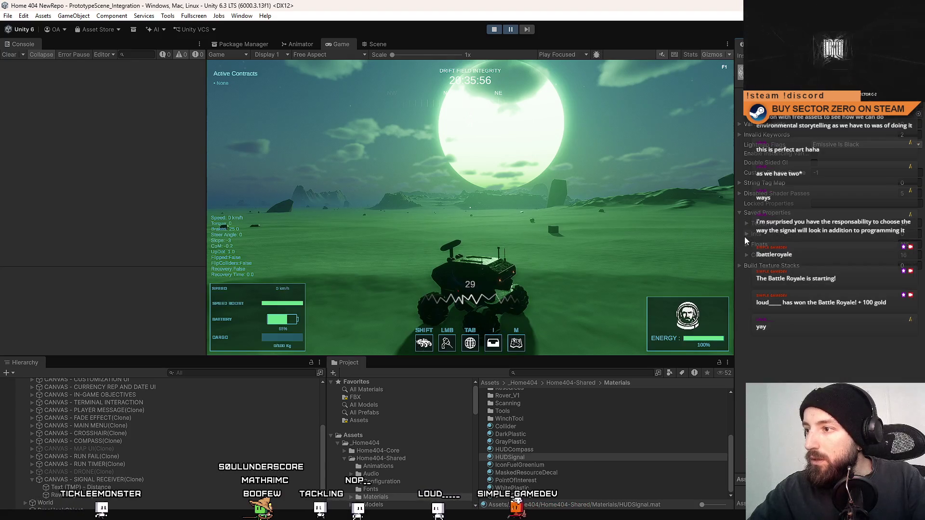
Expand the saved Floats and find the _MaskStrength entry, selecting its property name
click(746, 245)
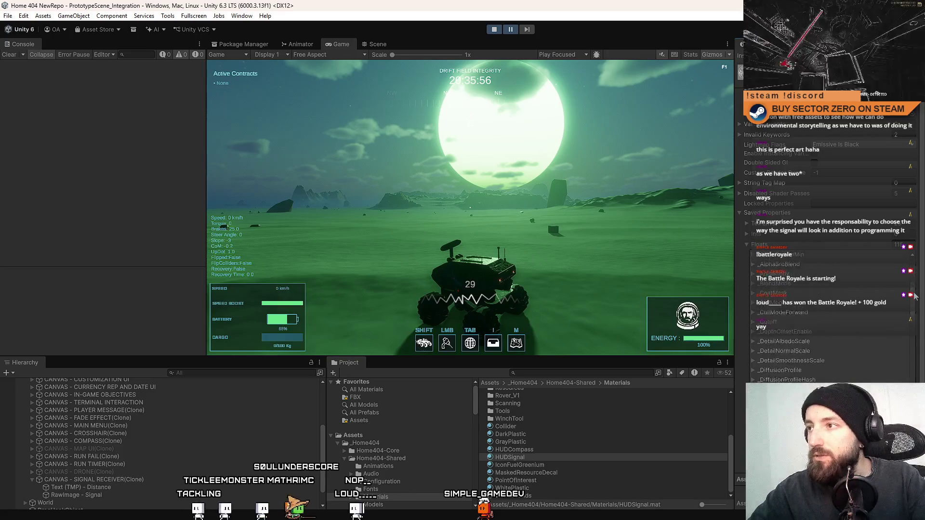
drag(916, 271, 914, 321)
scroll(913, 321, down, 10)
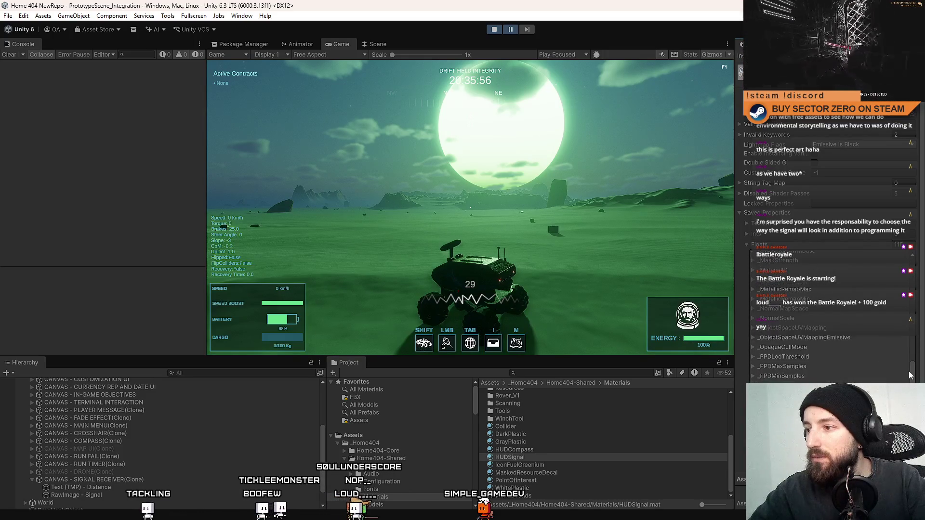
scroll(829, 318, down, 4)
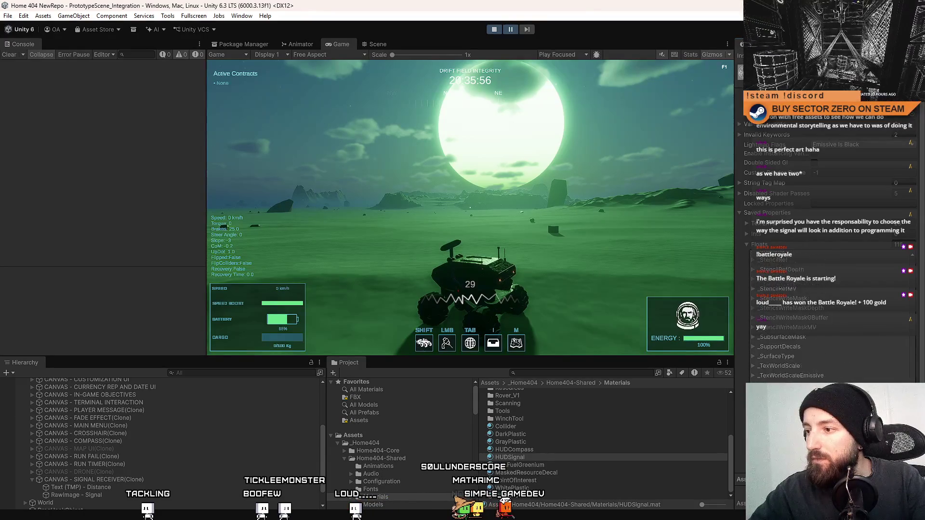
scroll(922, 370, up, 5)
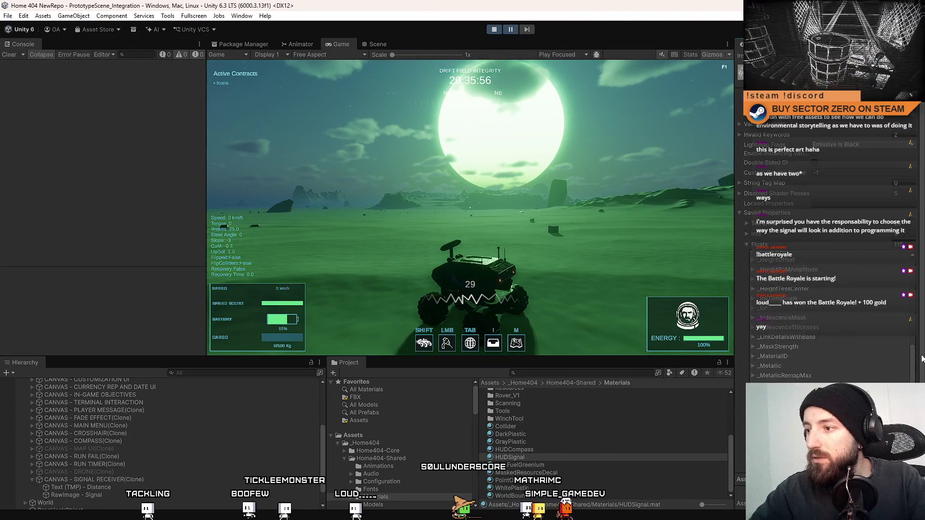
scroll(922, 367, up, 4)
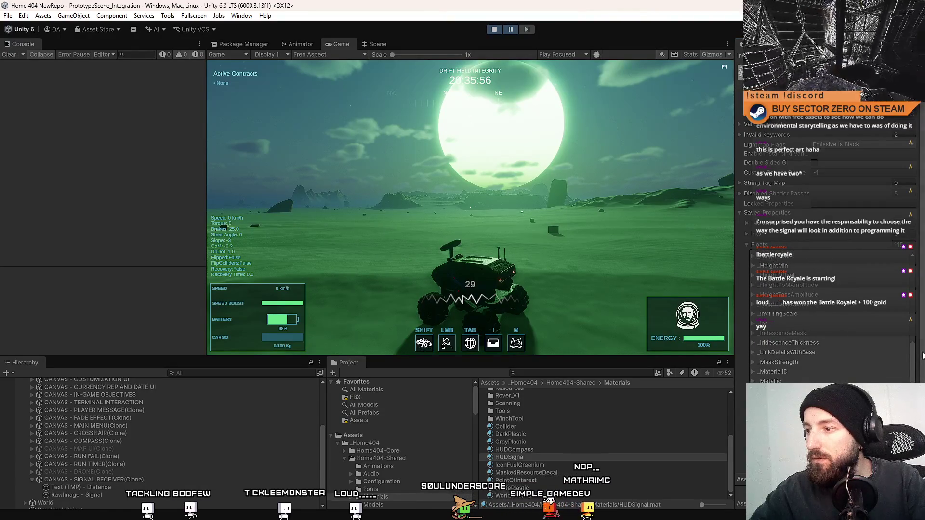
click(752, 362)
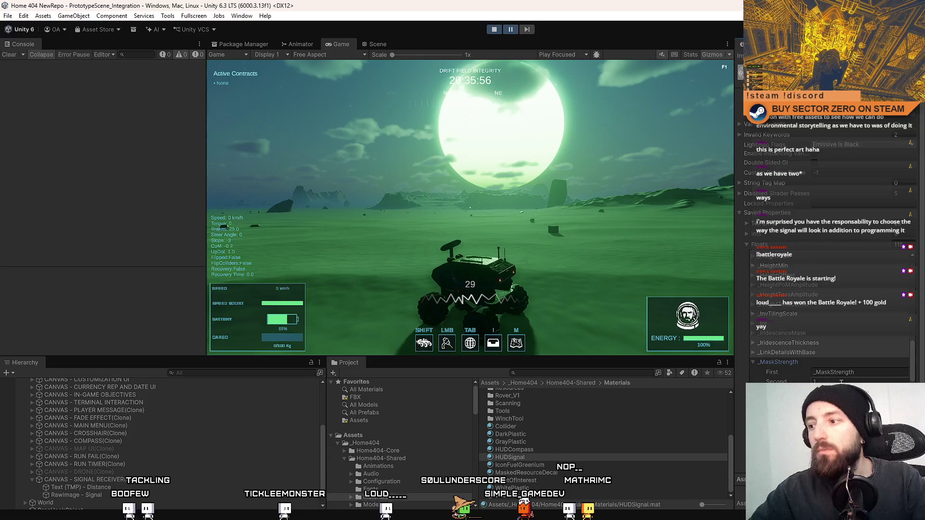
key(Tab)
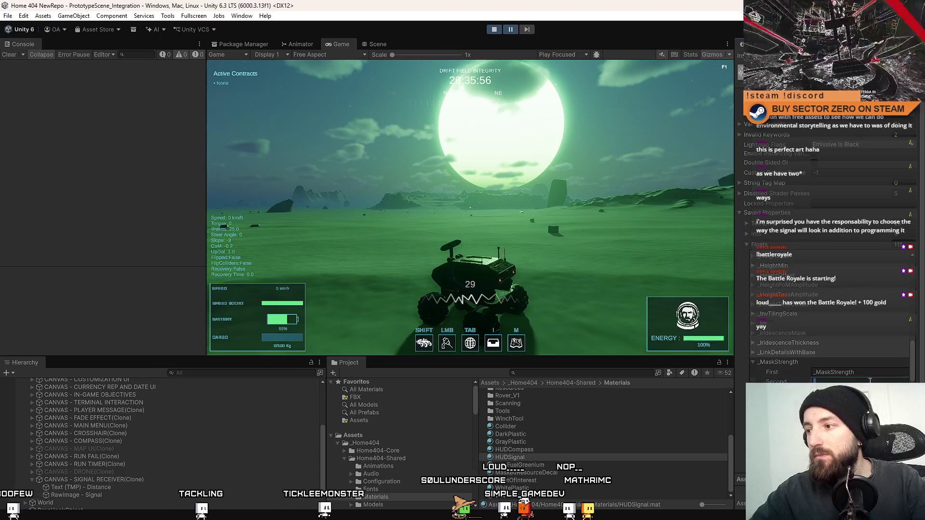
click(772, 373)
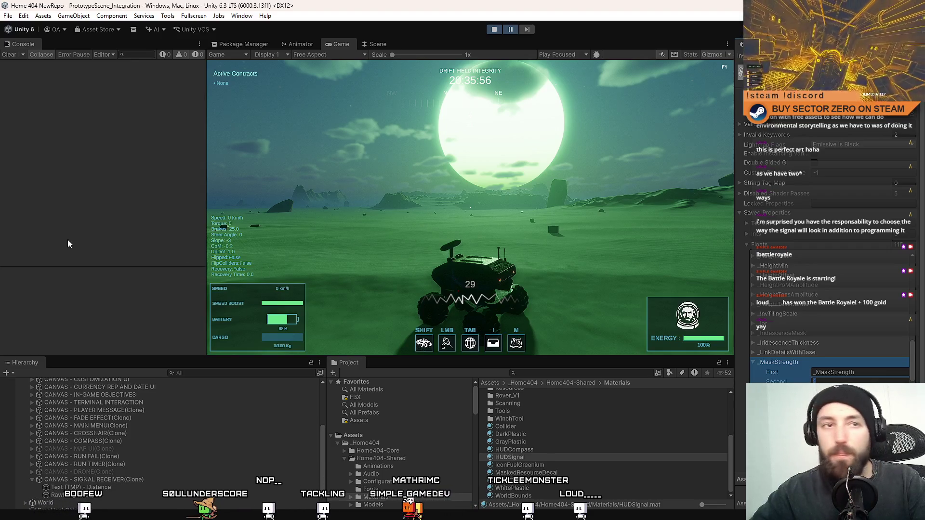
key(alt+Tab)
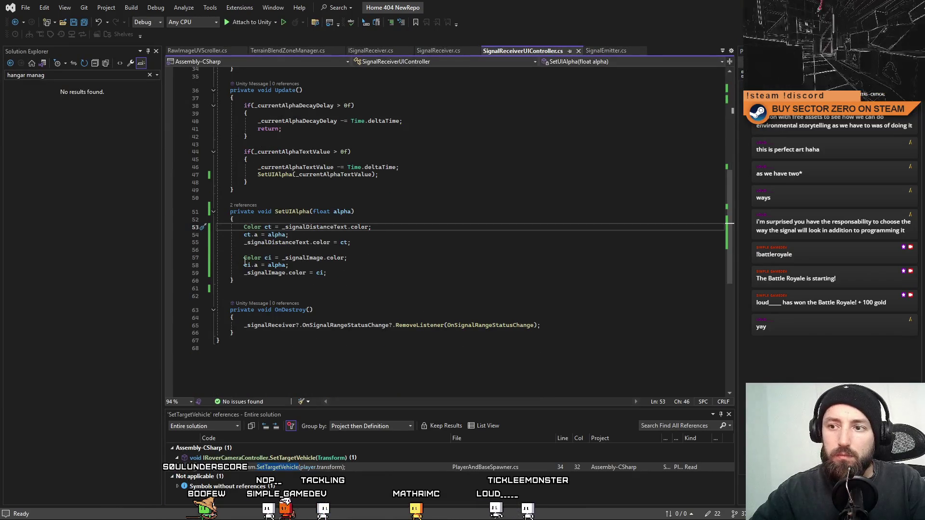
Delete the three _signalImage colour-alpha lines in SetUIAlpha
click(355, 274)
key(Up)
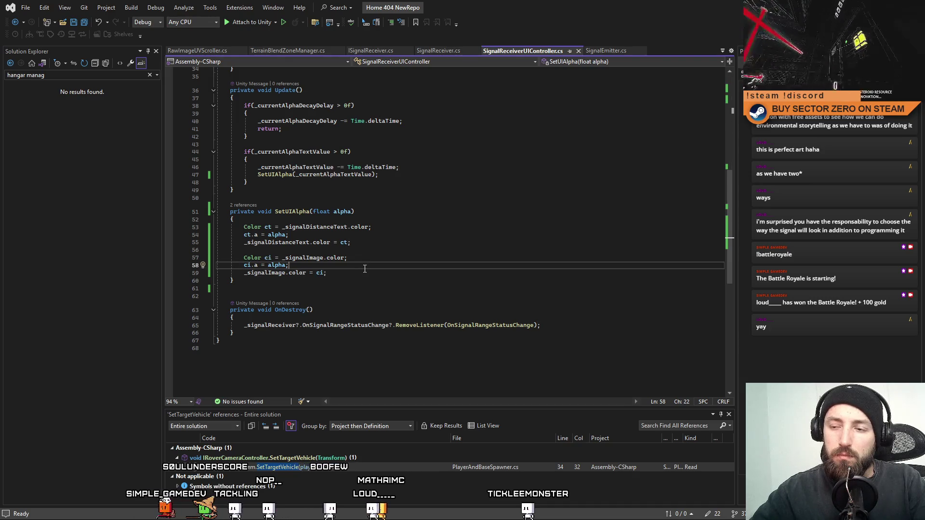
click(352, 274)
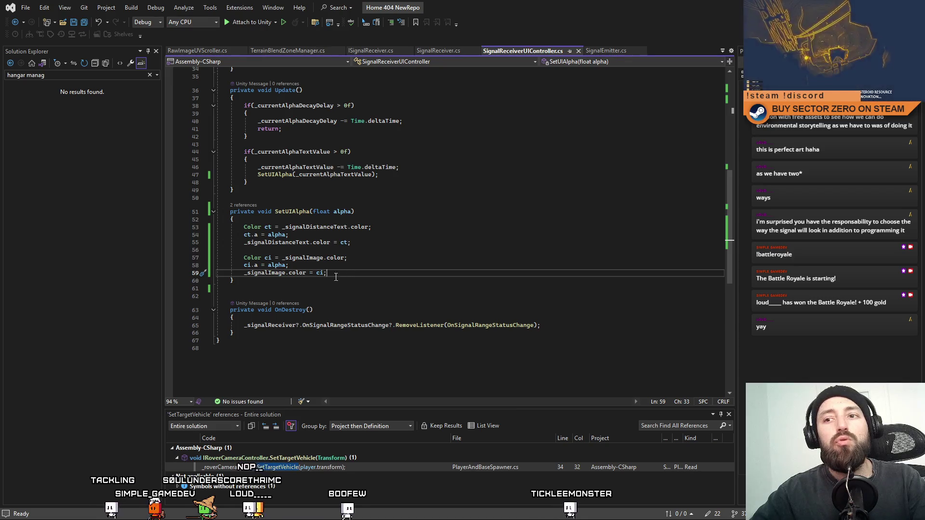
drag(343, 277, 244, 259)
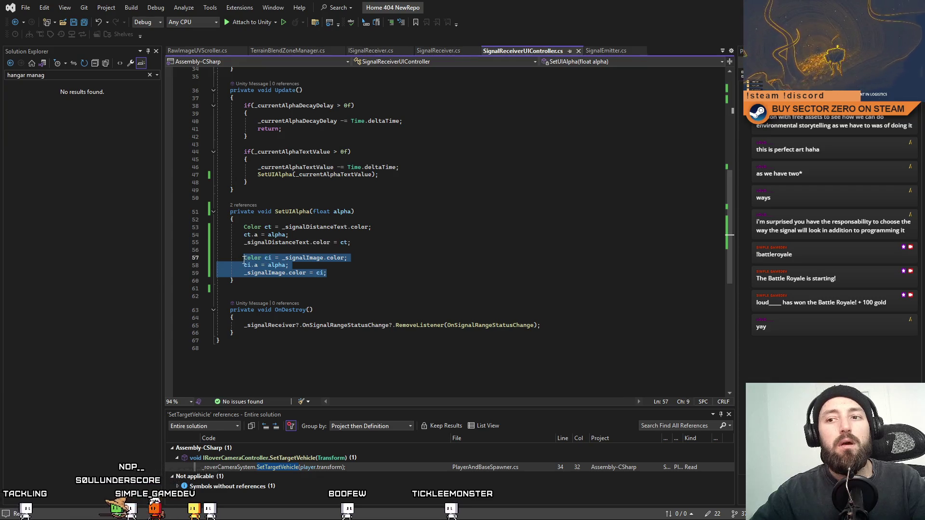
key(Delete)
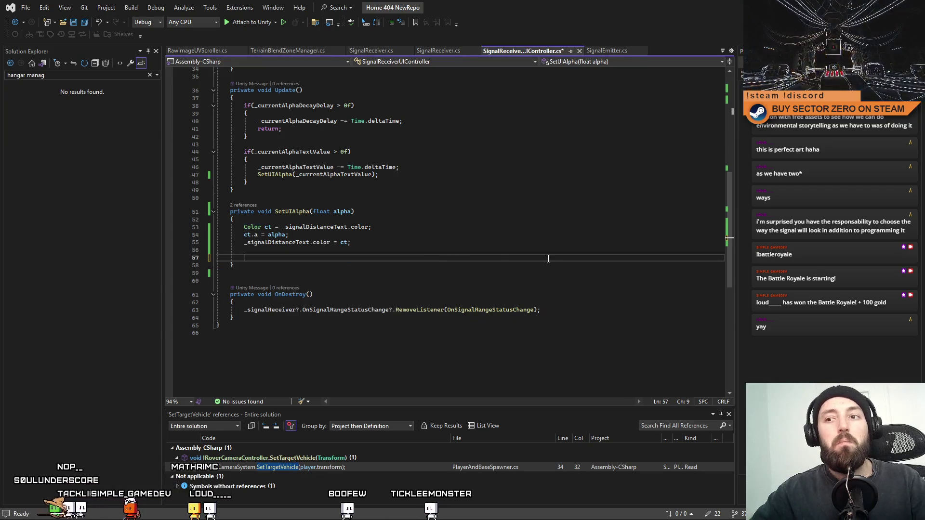
scroll(404, 165, up, 10)
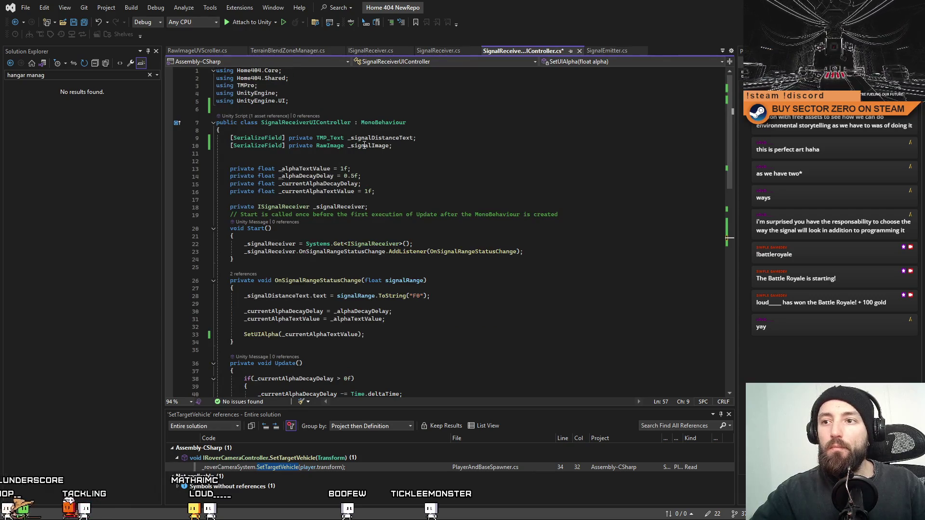
scroll(364, 146, down, 9)
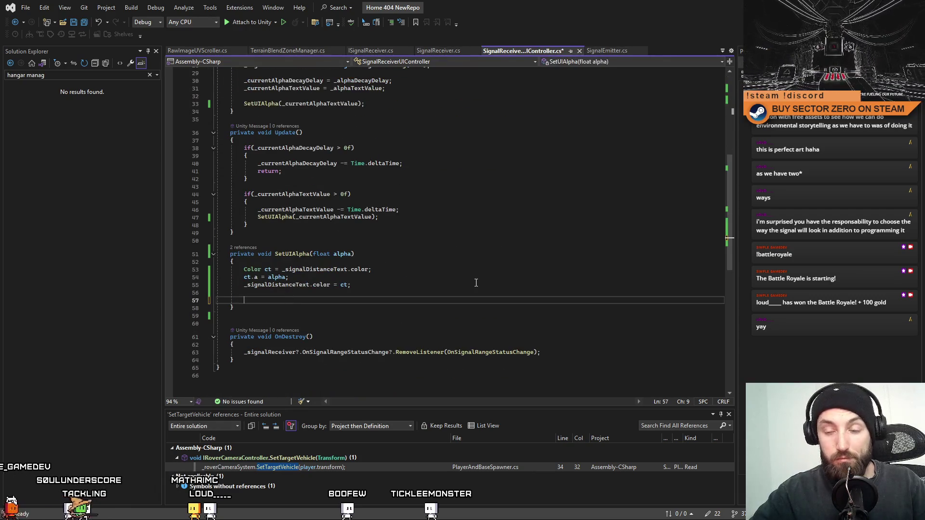
Type _signalImage.material on line 57 with IntelliSense and select that unfinished line
text(_signalImage.ma)
key(Down)
key(Down)
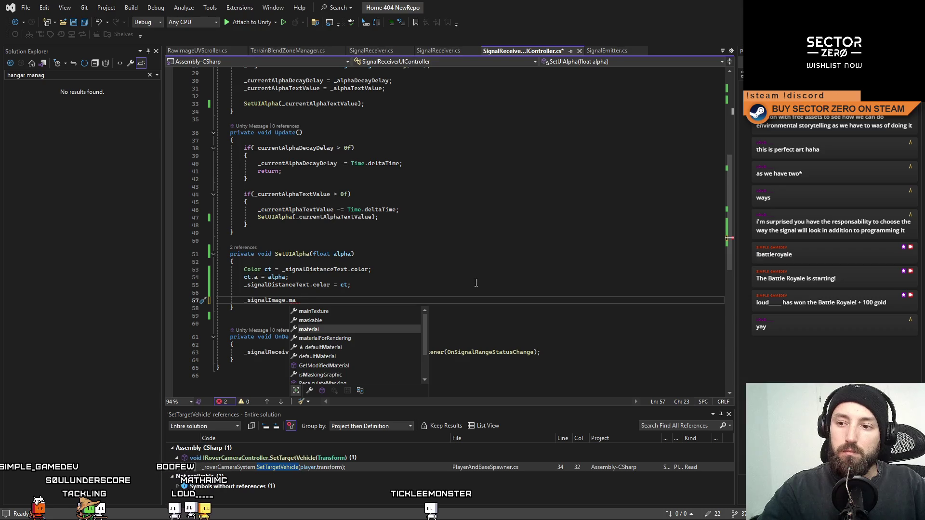
key(Tab)
text(.)
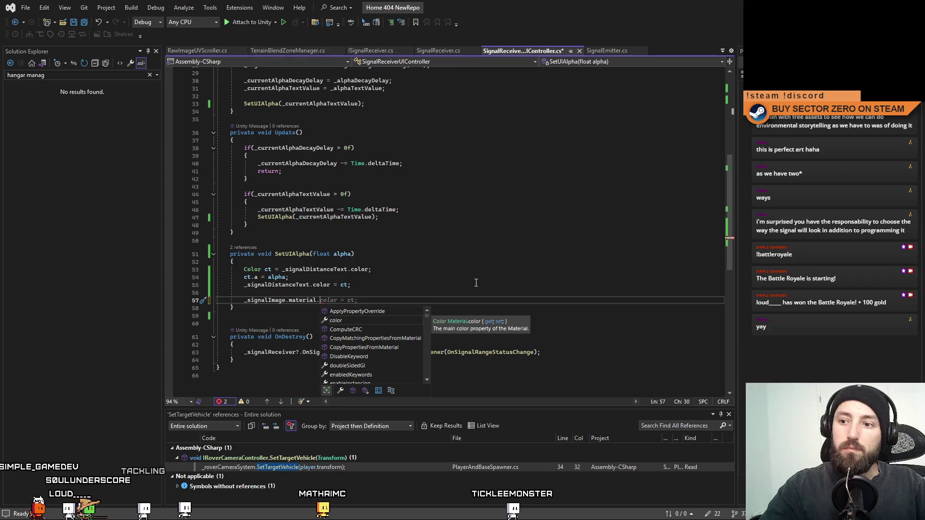
text(Get)
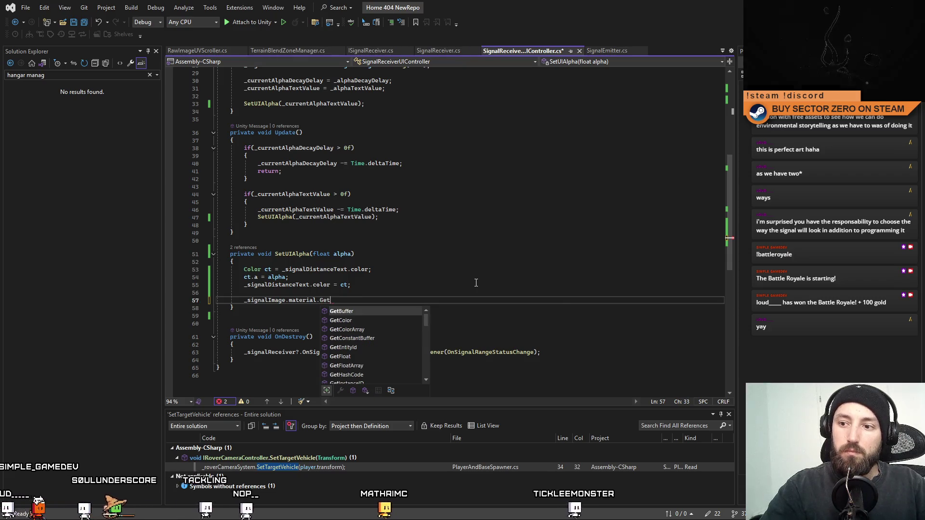
text(P)
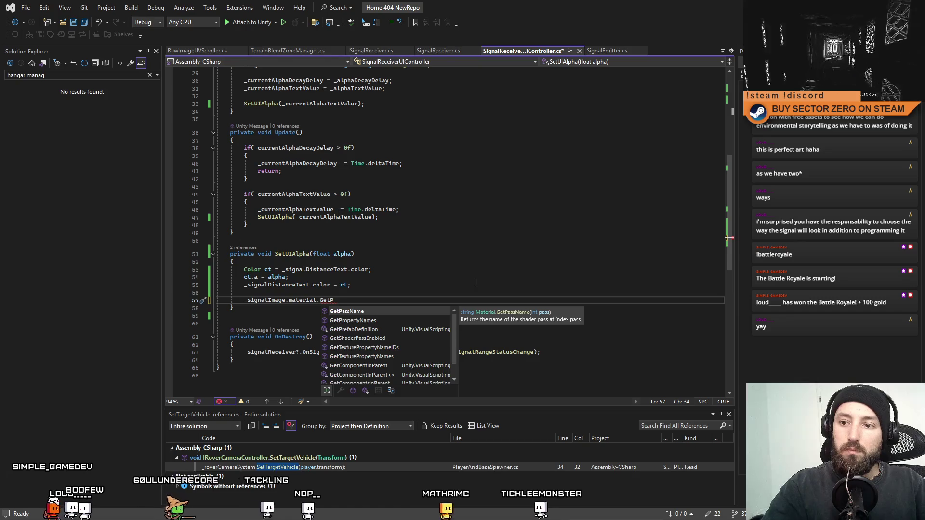
text(ro)
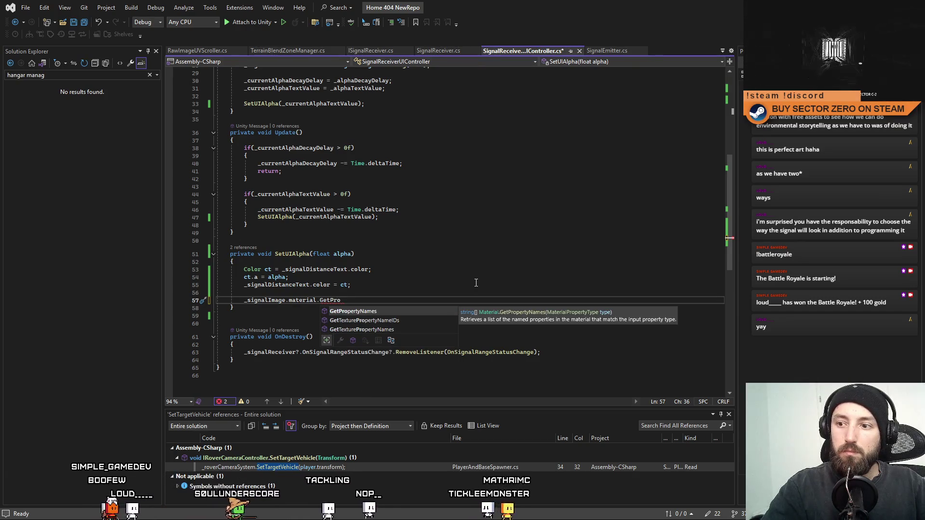
key(BackSpace)
key(BackSpace)
key(BackSpace)
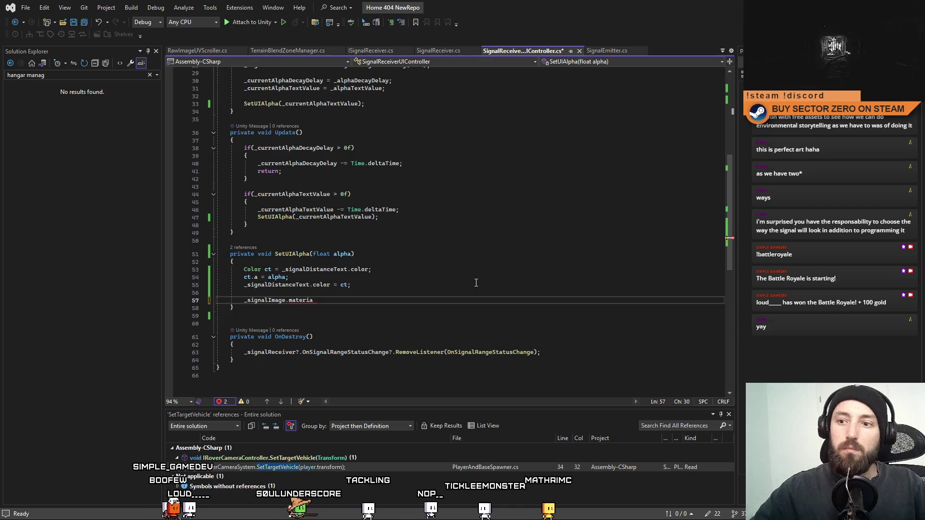
key(Left)
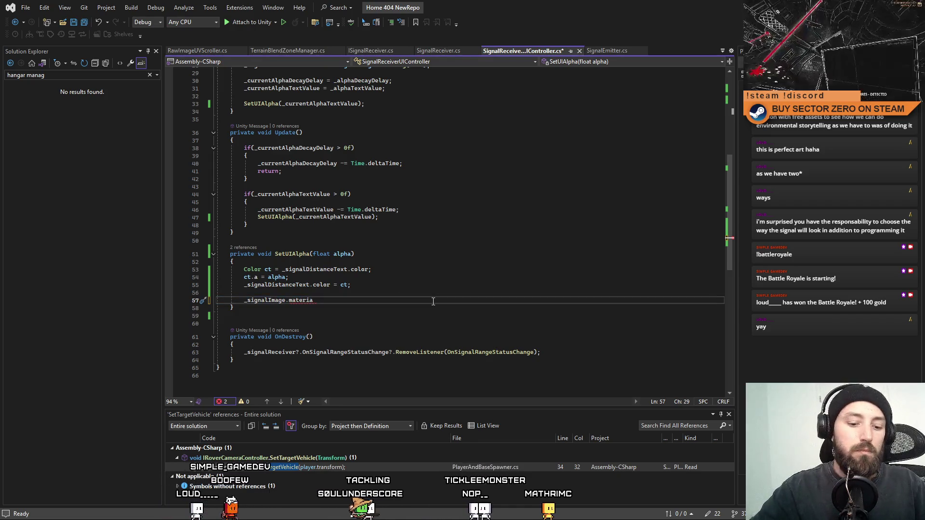
drag(365, 301, 190, 299)
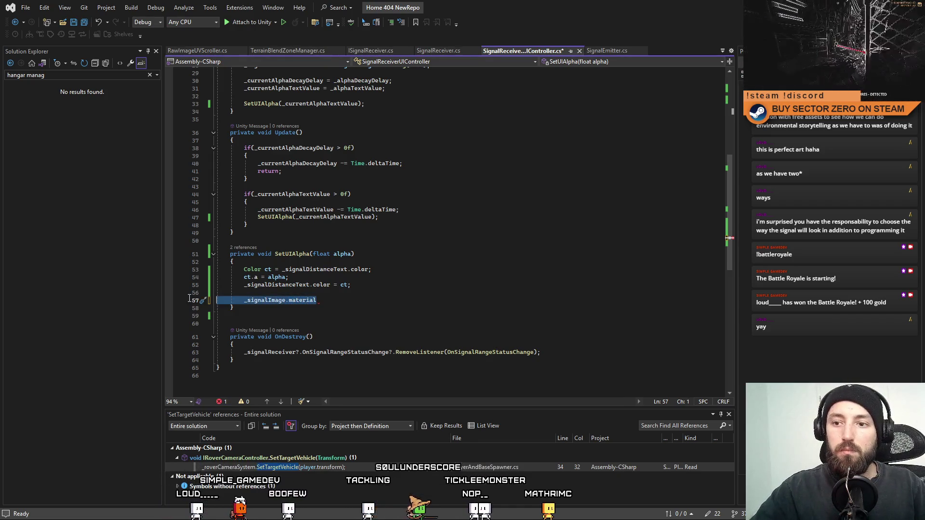
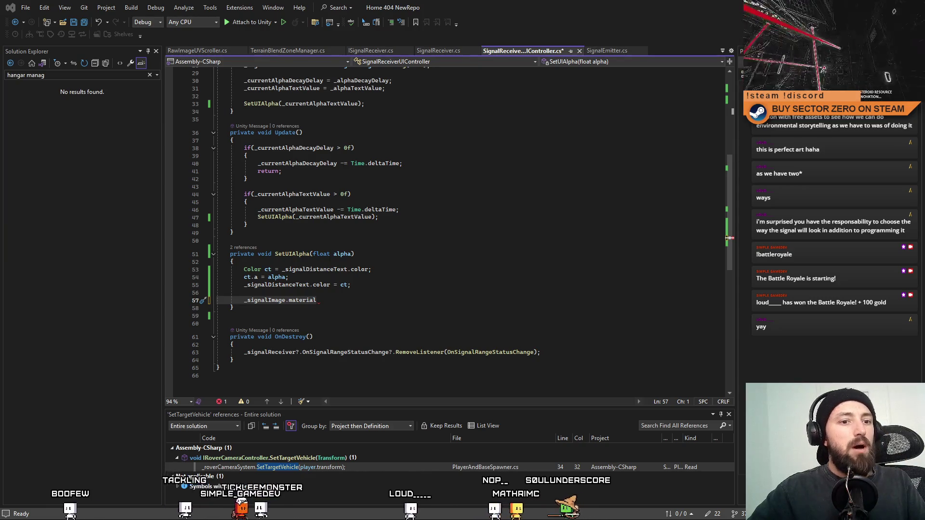
Open a new line after _signalImage.material in SetUIAlpha and select it for the _MaskStrenght SetFloat call
click(367, 298)
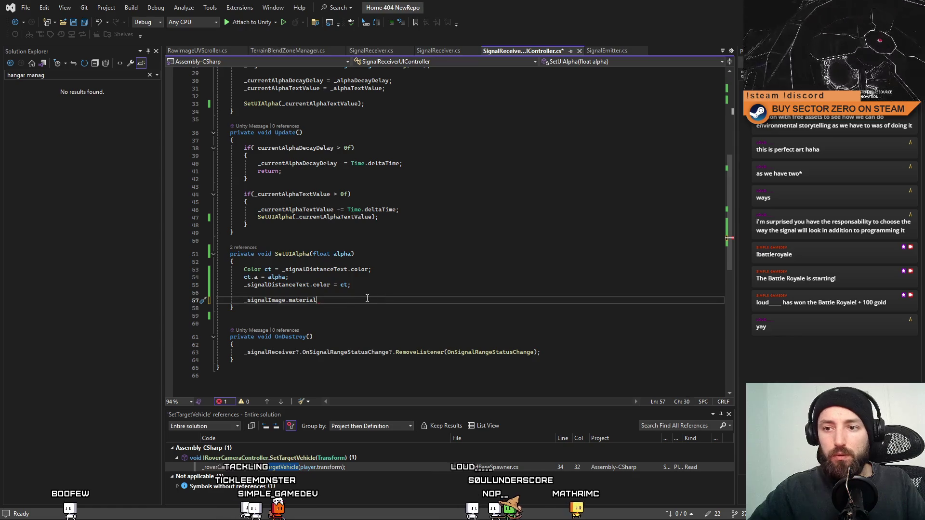
key(Return)
drag(341, 301, 204, 299)
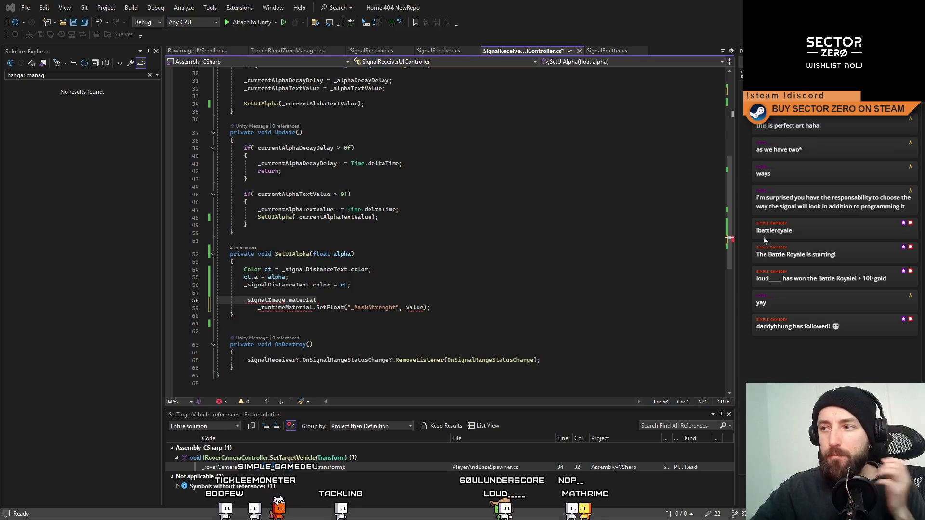
mouse_move(733, 228)
mouse_down()
mouse_move(733, 141)
mouse_move(725, 212)
mouse_move(707, 141)
mouse_move(714, 192)
mouse_up()
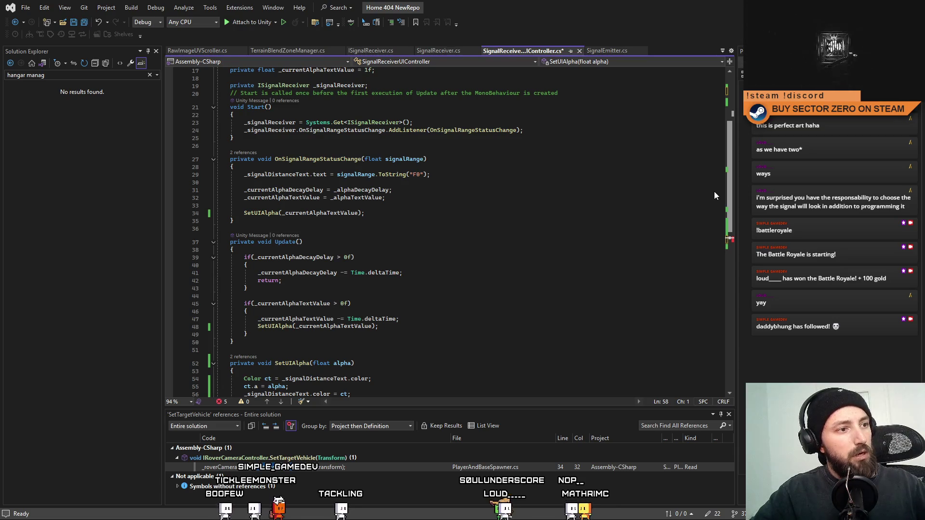
Declare a private Material _runtimeSignalMaterial field alongside the _signalImage field
scroll(704, 148, up, 5)
click(467, 216)
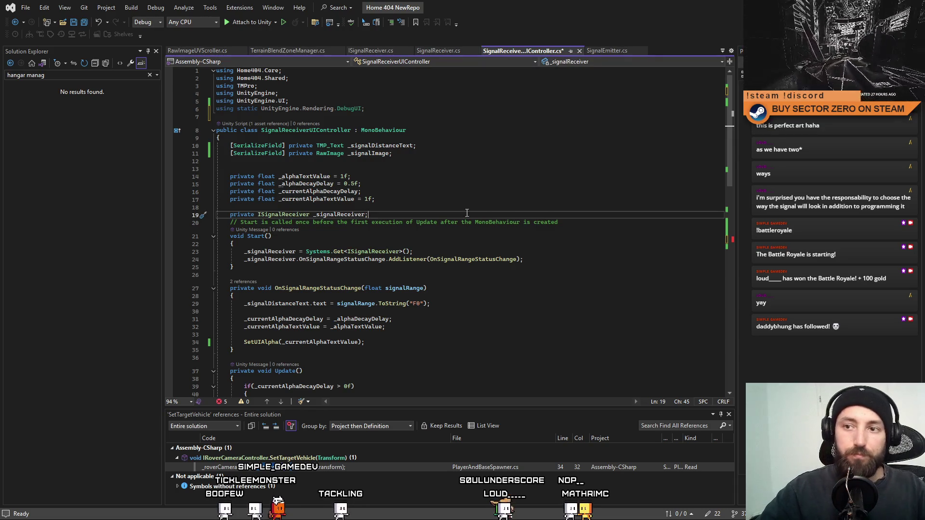
key(Home)
key(Return)
key(Return)
key(Return)
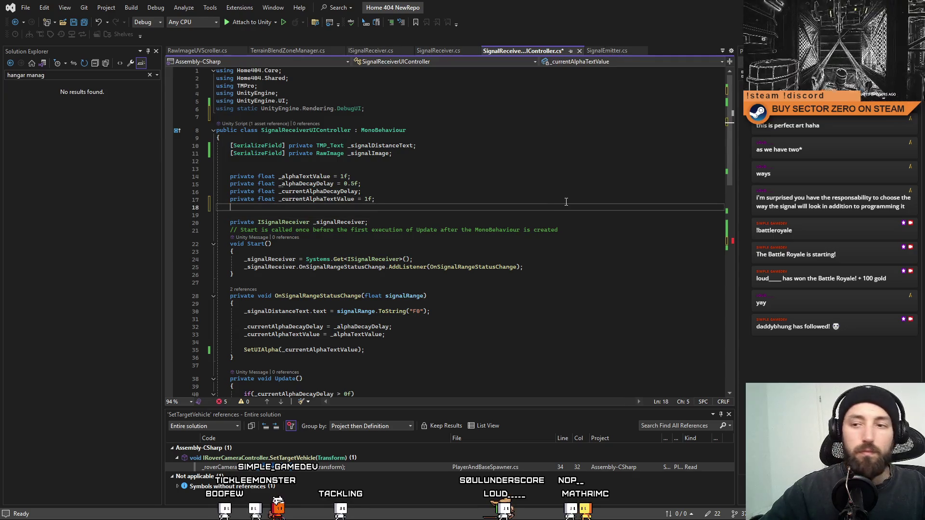
key(Up)
key(Up)
key(Up)
double_click(325, 216)
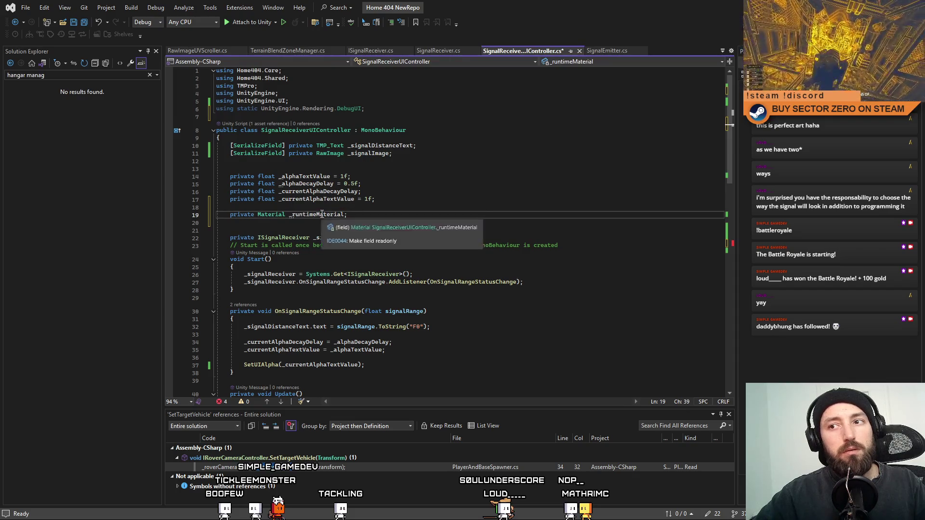
double_click(368, 153)
click(304, 214)
text(Signal)
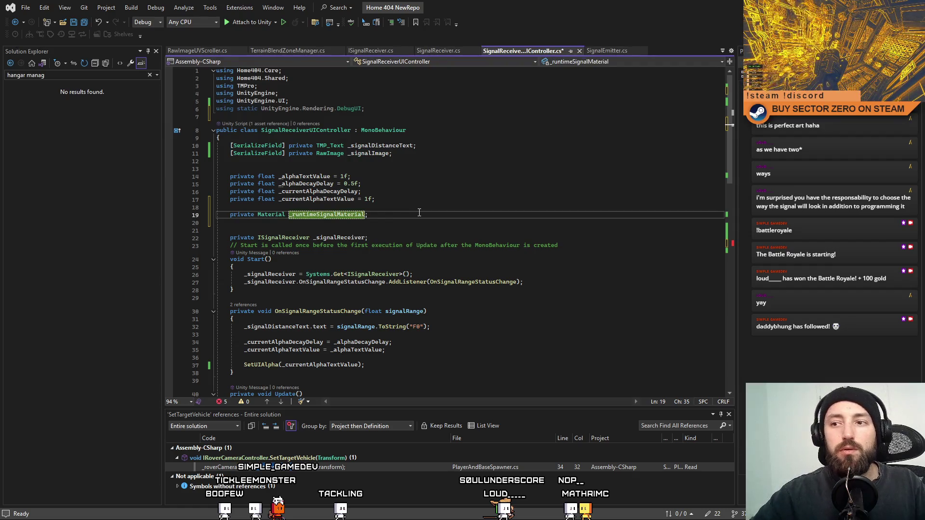
click(416, 229)
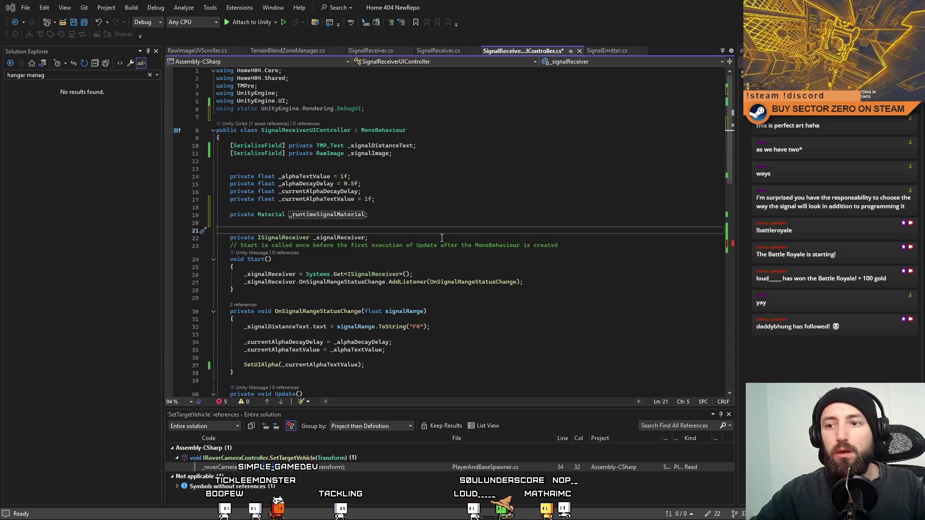
In Start(), instantiate _signalImage.material into _runtimeSignalMaterial and assign it back to the image
click(443, 266)
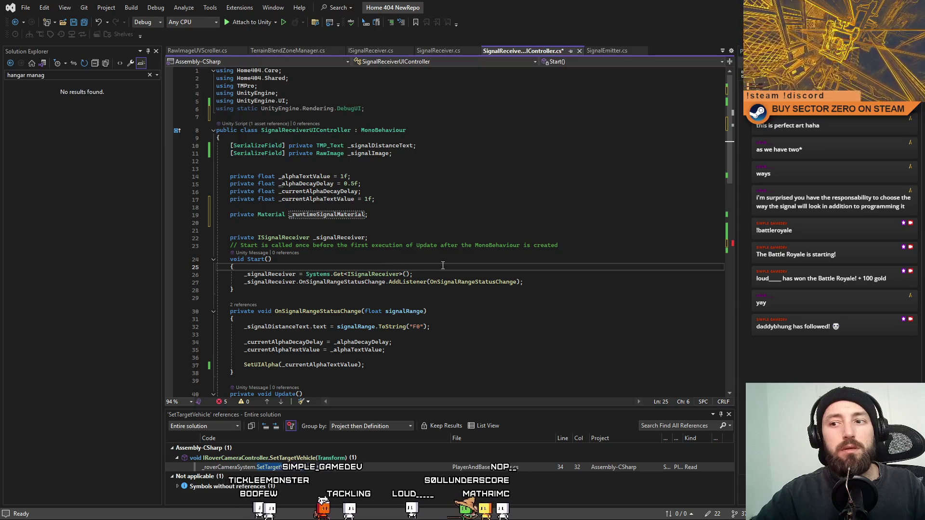
click(540, 281)
key(Return)
key(Return)
key(Return)
key(Tab)
double_click(327, 214)
text(_runtimeSignalMaterial)
click(589, 299)
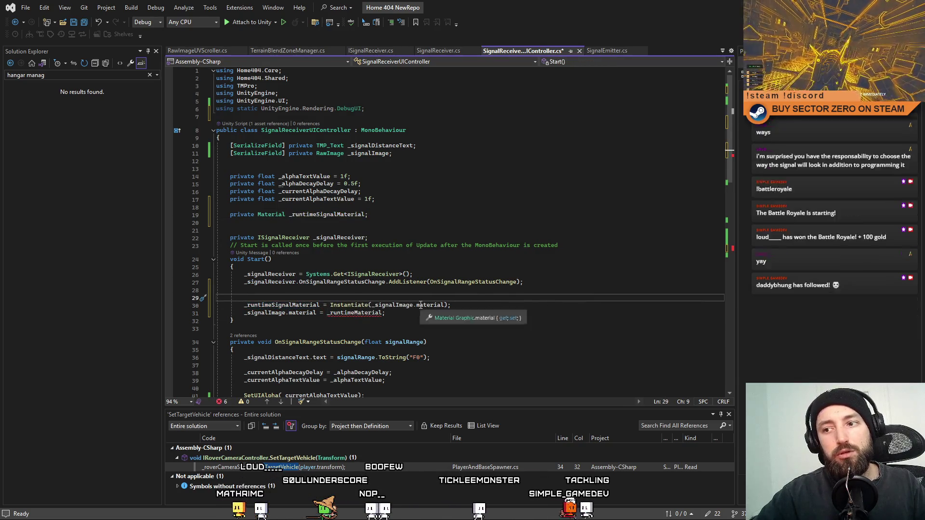
double_click(281, 305)
key(ctrl+c)
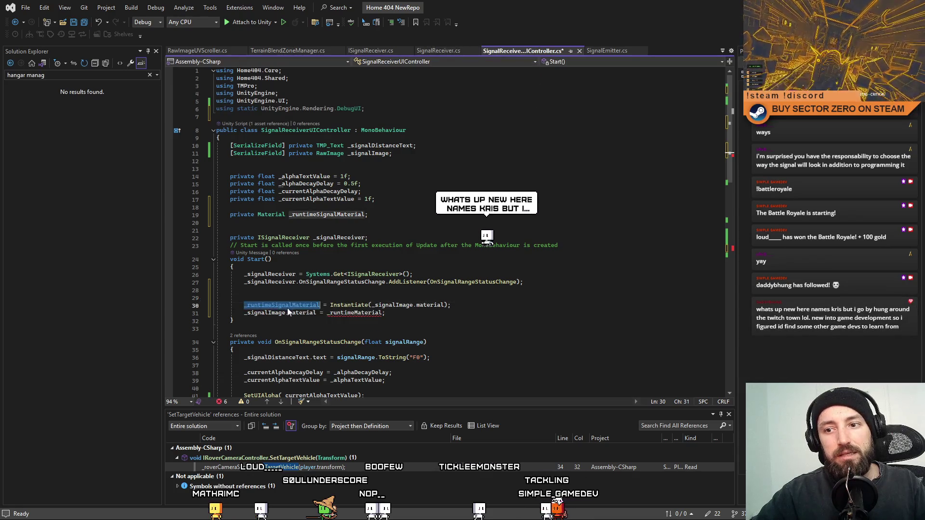
double_click(267, 315)
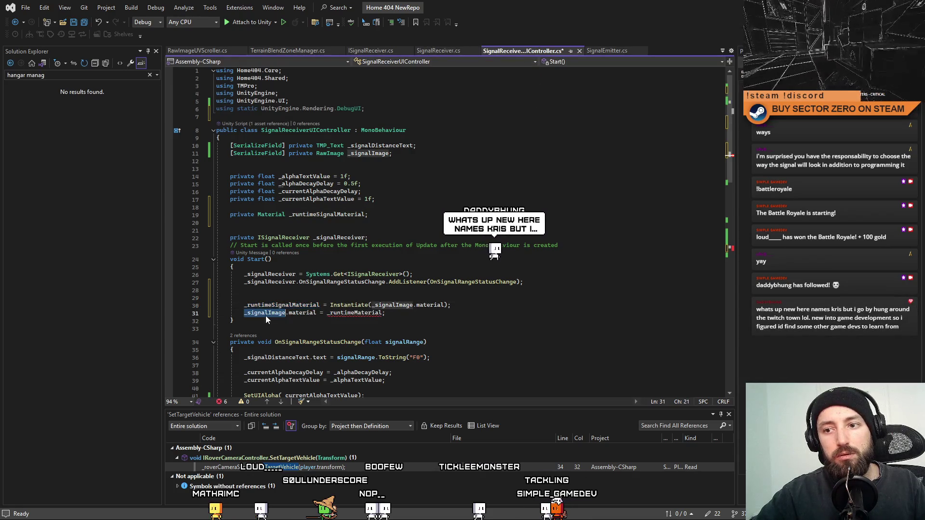
double_click(356, 313)
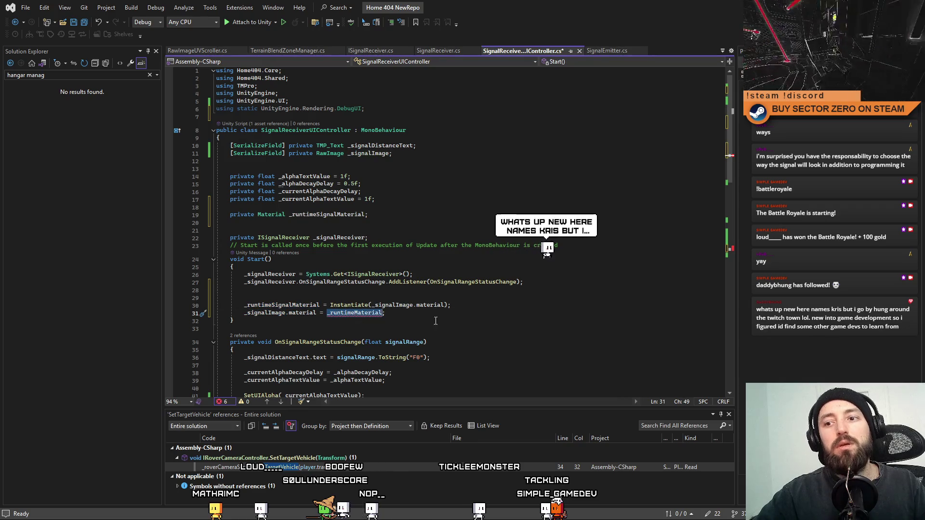
key(ctrl+v)
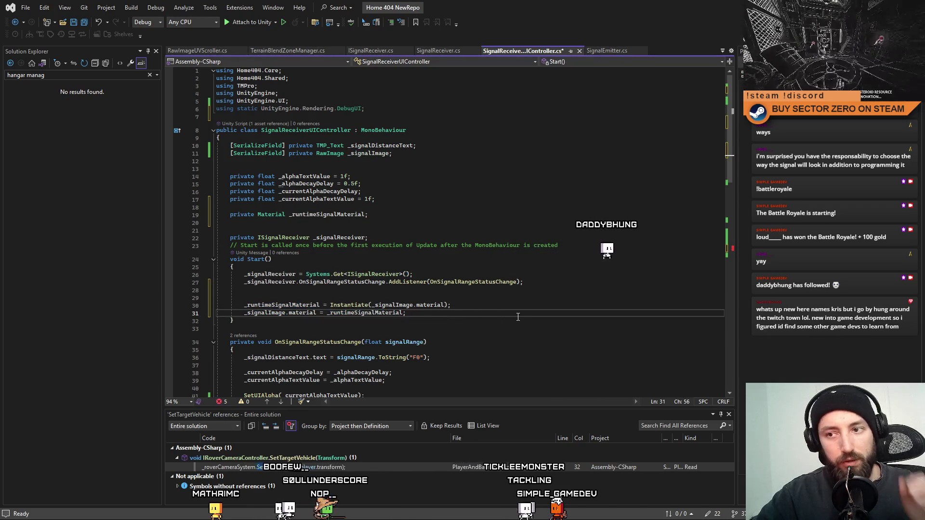
click(370, 297)
key(BackSpace)
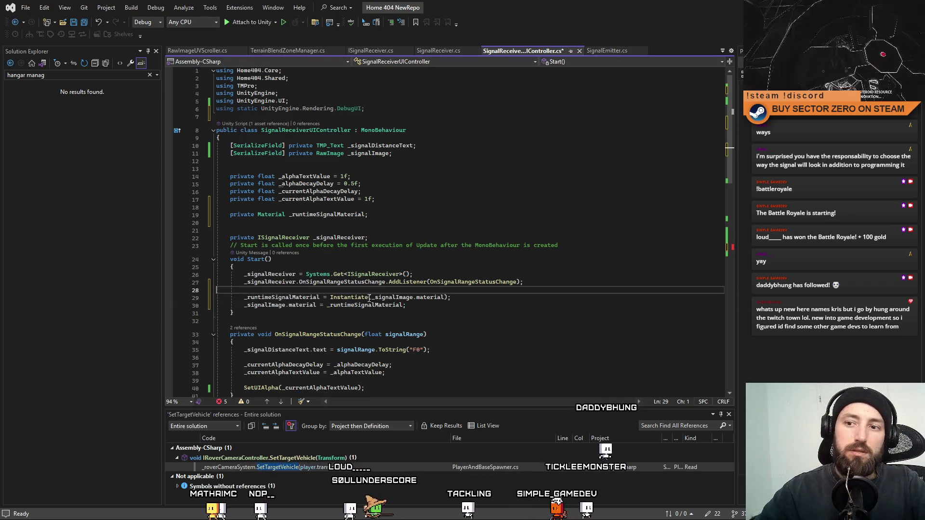
Add the comment '// Instantiate image material' above the material copy in Start()
key(Return)
text(// Instantiate image material so we can modify alpha)
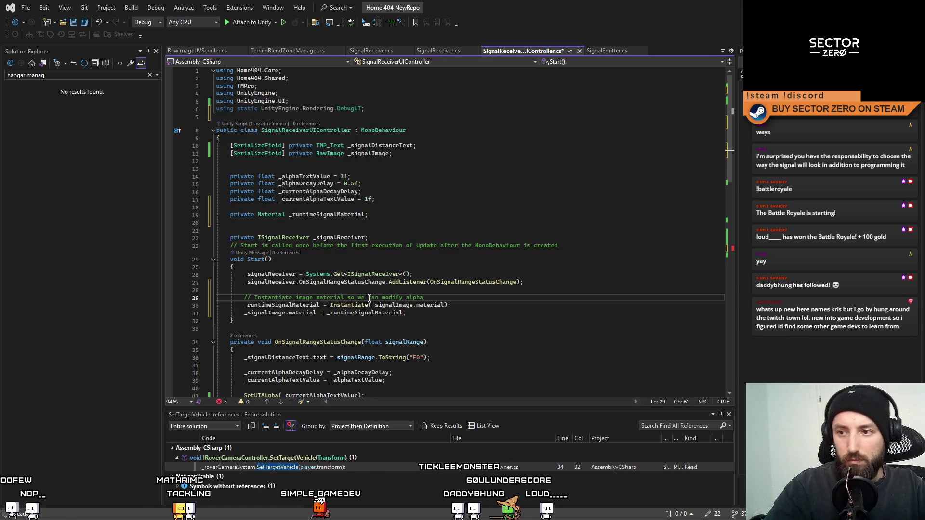
click(464, 292)
scroll(465, 296, down, 4)
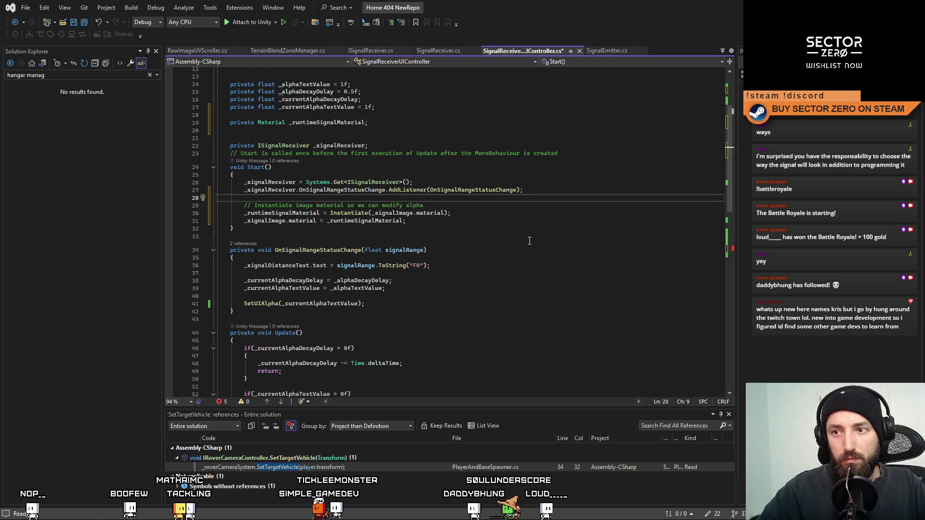
click(565, 205)
drag(728, 184, 733, 249)
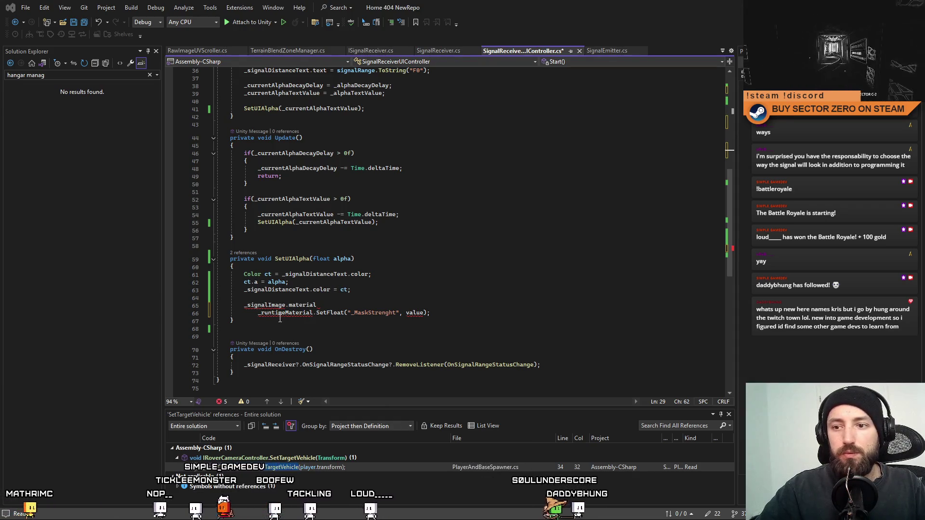
Replace the old SetUIAlpha material lines with a _runtimeSignalMaterial.SetFloat("_MaskStrenght") call
drag(430, 313, 245, 305)
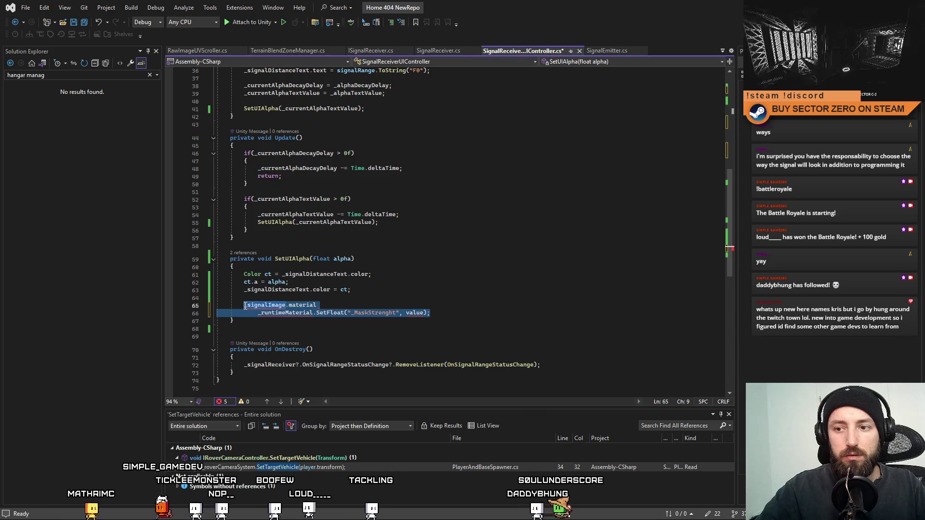
text(_runtimeMaterial.SetFloat("_MaskStrenght", value);)
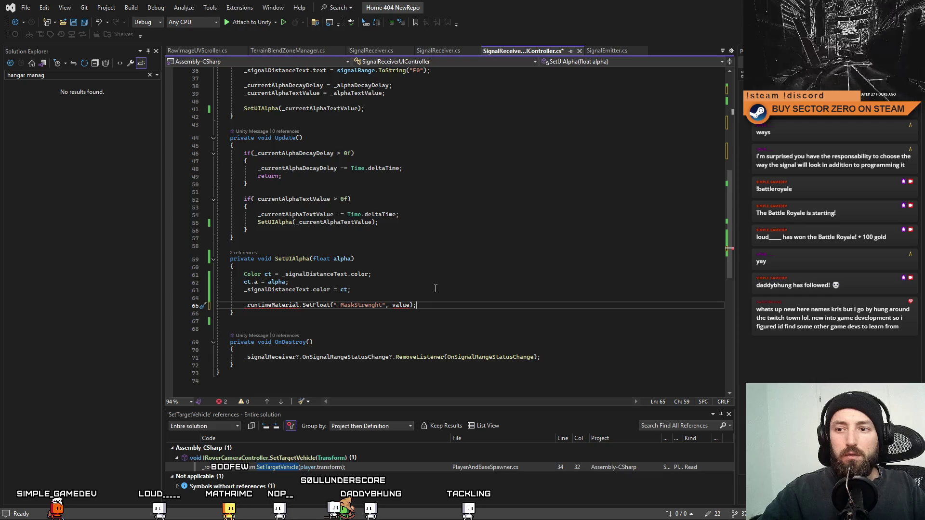
drag(729, 222, 724, 64)
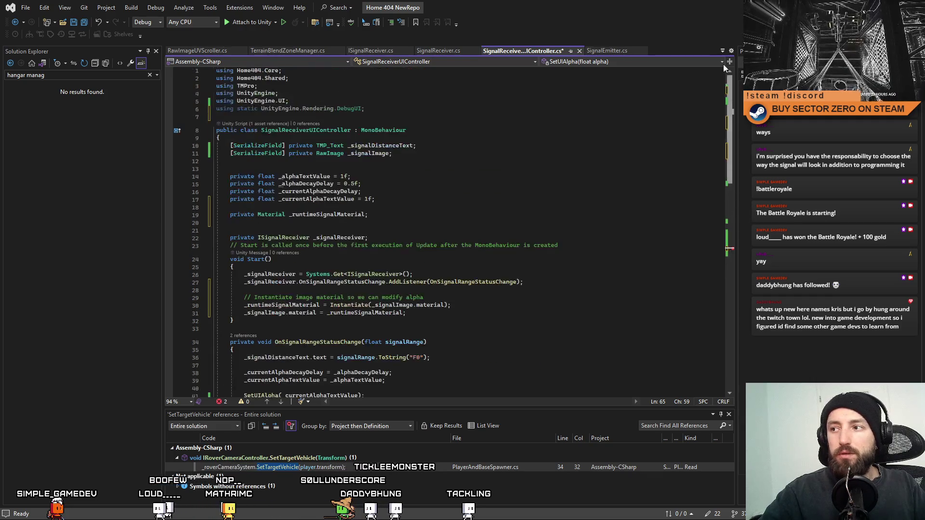
click(354, 214)
scroll(333, 286, down, 10)
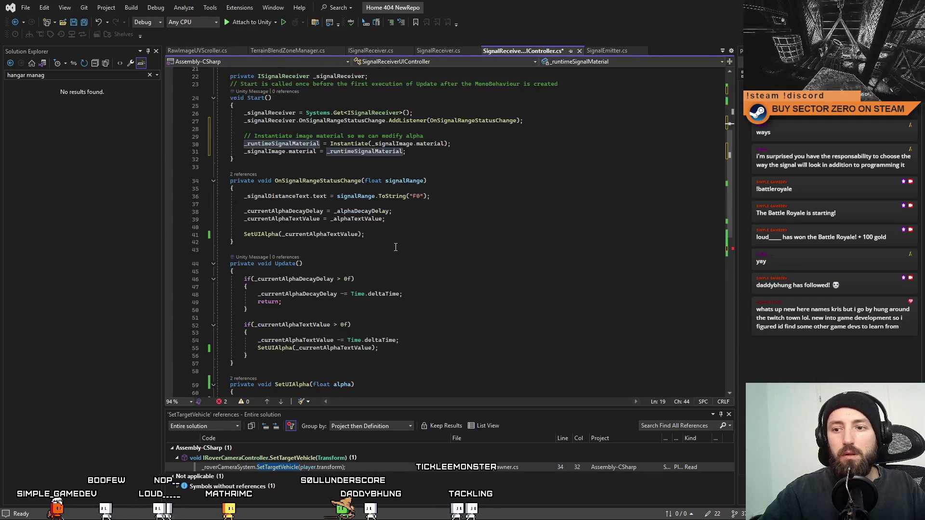
double_click(272, 361)
key(ctrl+v)
click(458, 326)
Pass alpha as the _MaskStrenght value, save the script, and return to Unity
scroll(261, 316, down, 1)
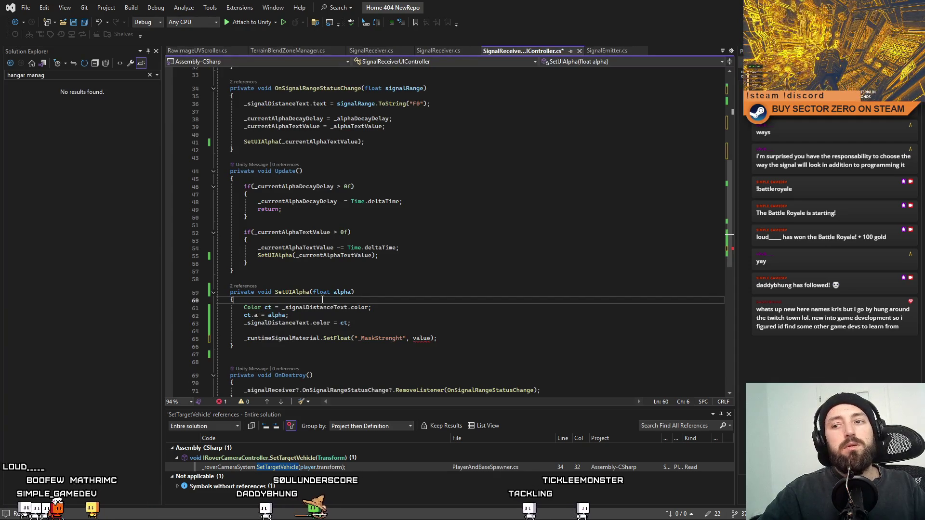
click(352, 292)
double_click(420, 338)
text(alpha)
key(Up)
key(Up)
key(ctrl+s)
key(alt+Tab)
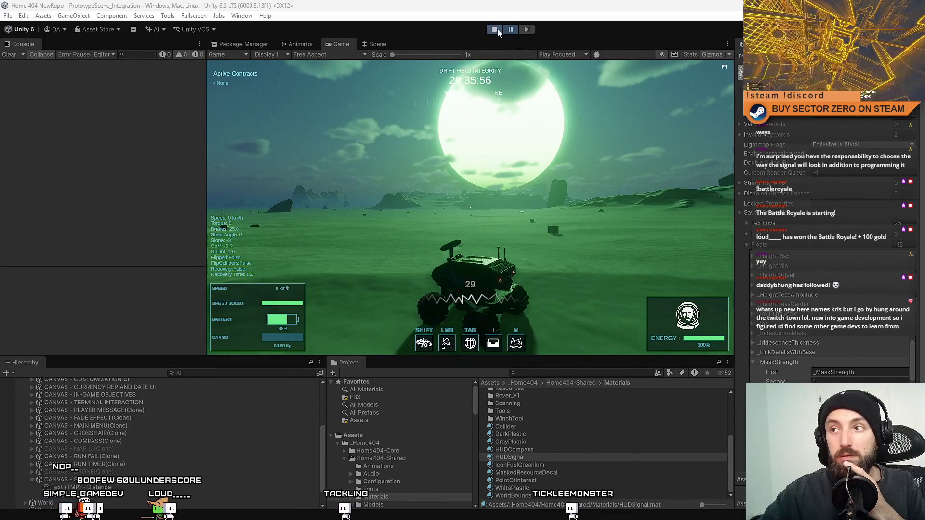
Stop the running game and clear the Console
click(497, 30)
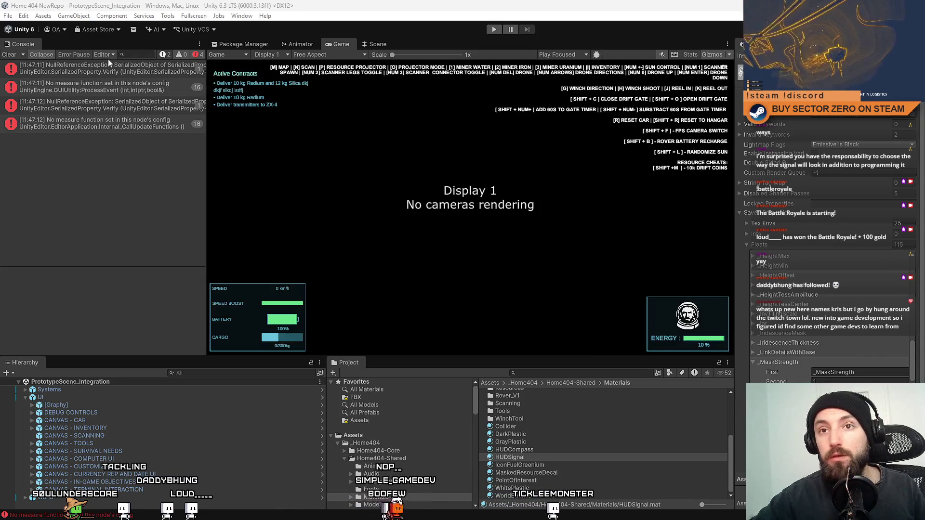
click(13, 55)
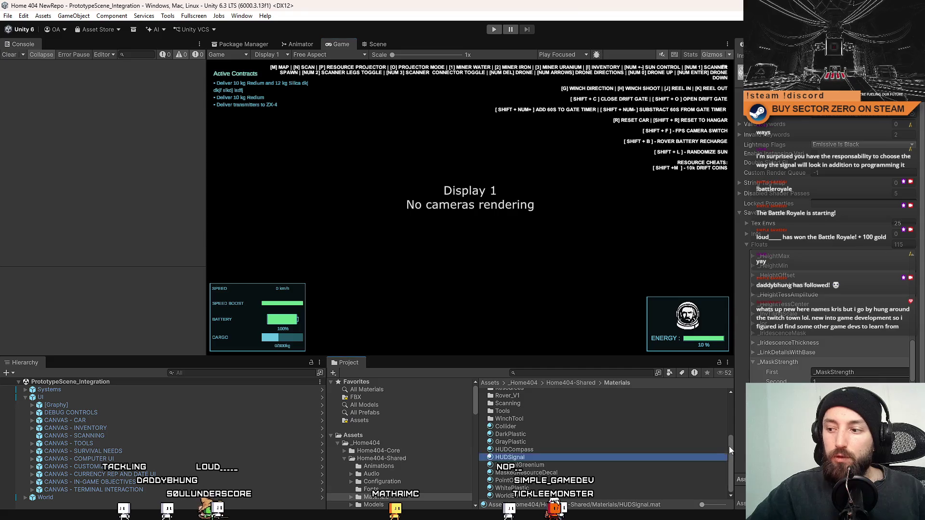
drag(730, 447, 732, 394)
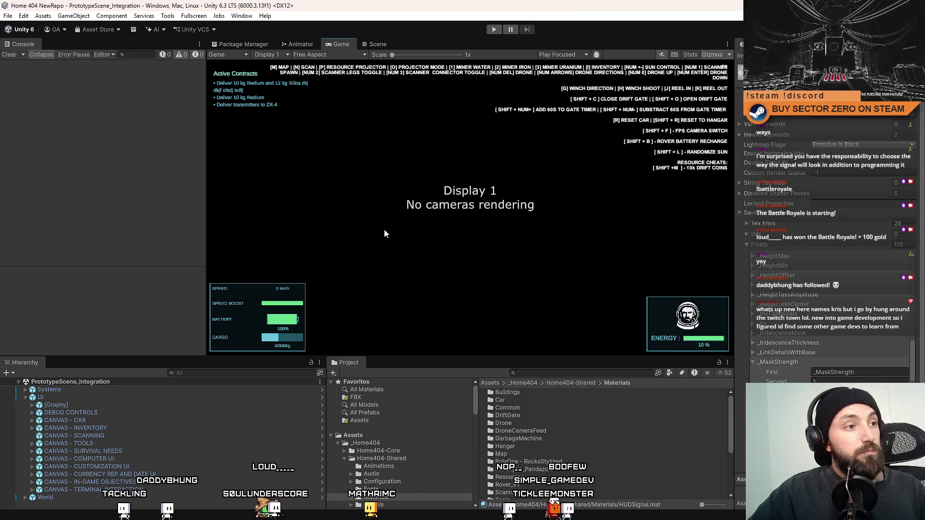
Compare the Scene and Game views, then enter Play mode from the Game view
click(378, 46)
click(335, 45)
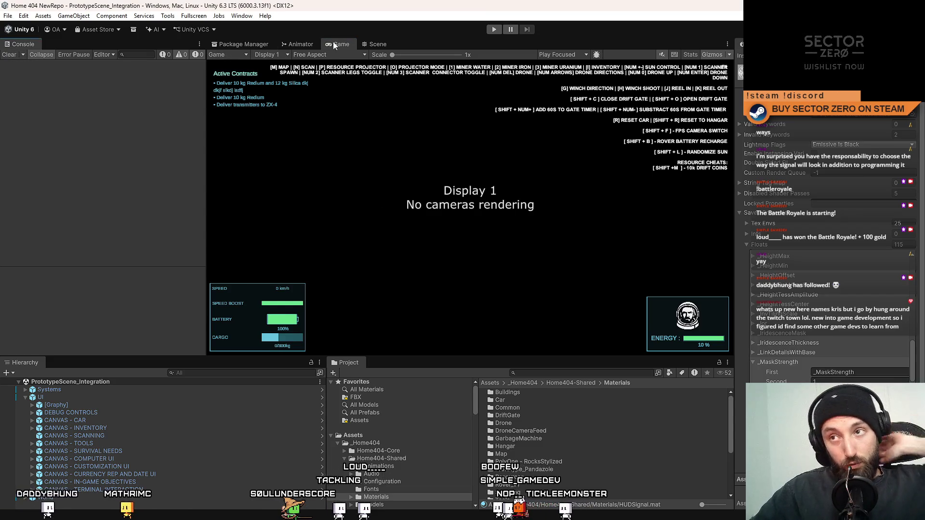
click(378, 43)
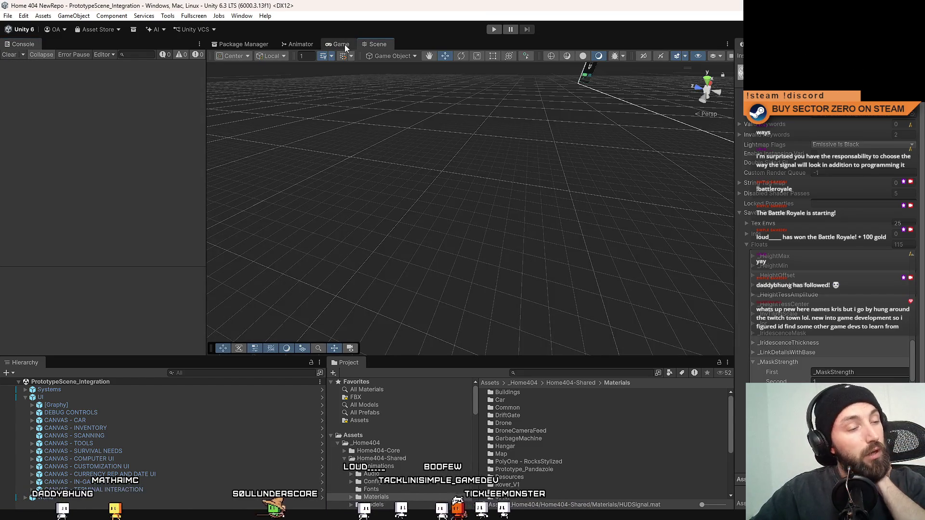
click(344, 44)
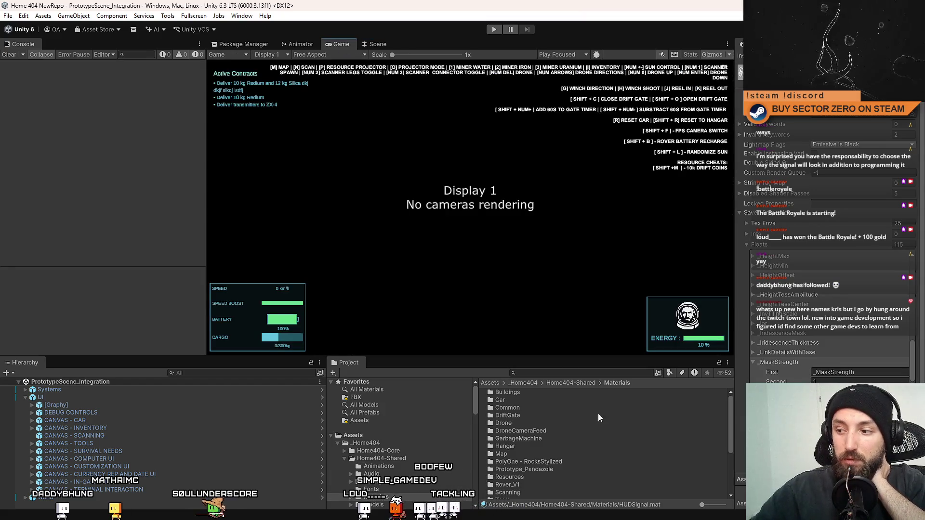
click(387, 45)
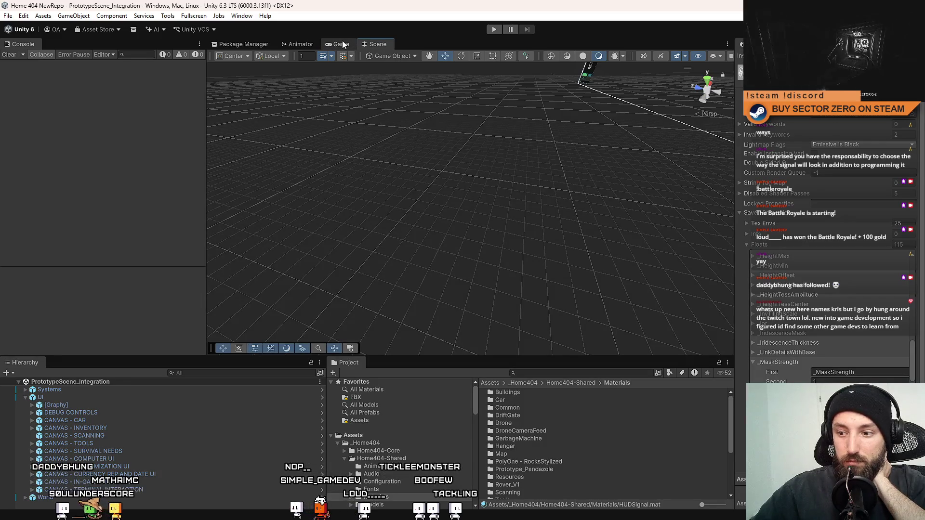
click(340, 44)
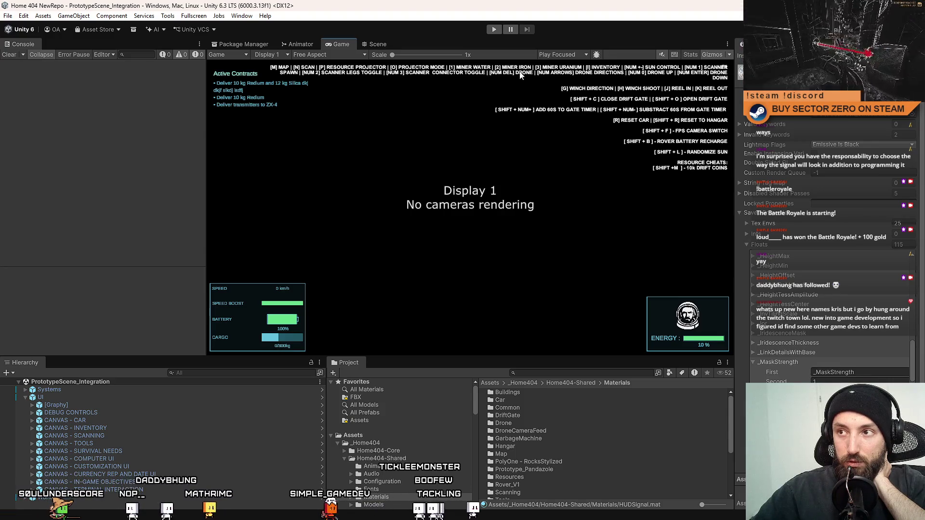
click(490, 30)
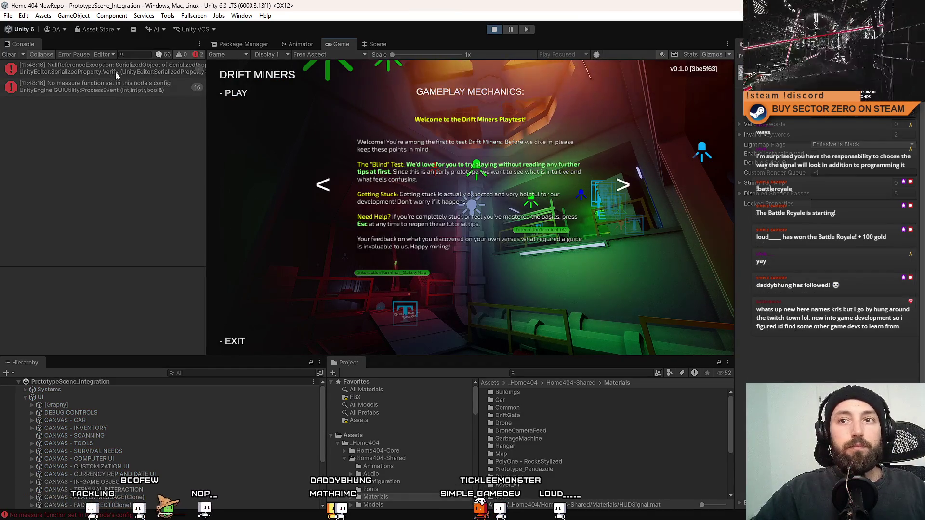
Review the Console errors' stack traces, including the No measure function error
click(130, 71)
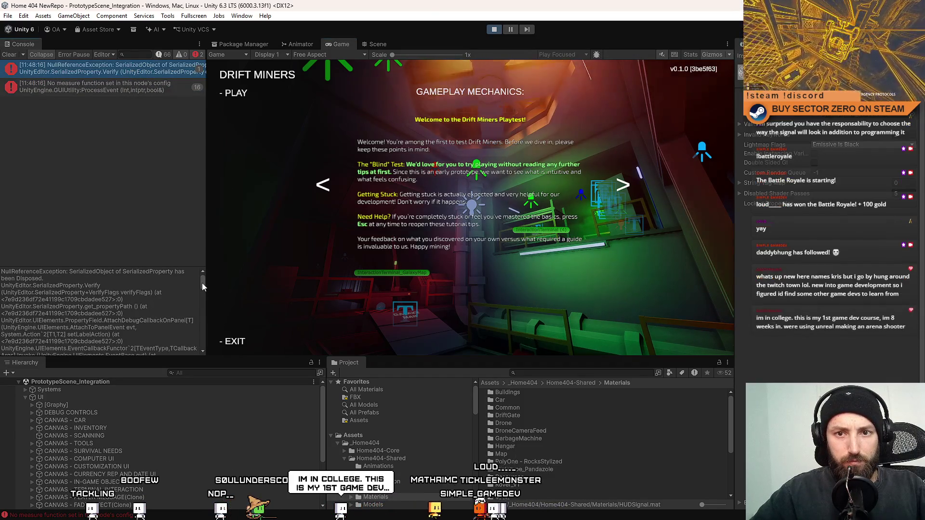
scroll(203, 283, down, 5)
drag(206, 308, 213, 352)
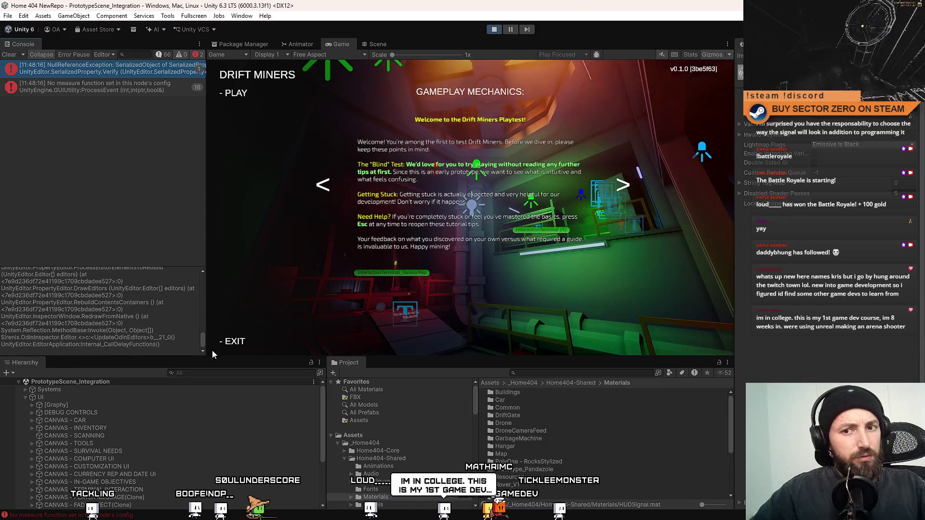
click(96, 72)
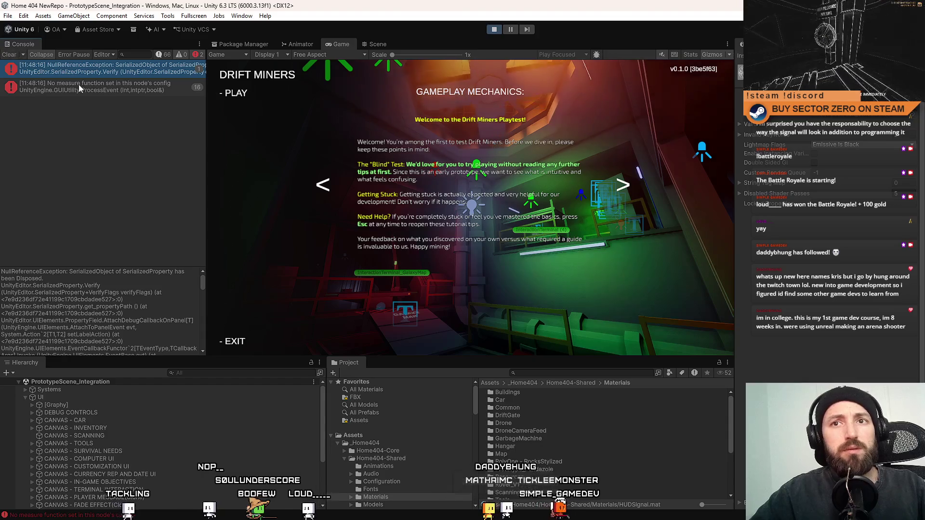
click(79, 84)
Clear the Console, choose '- PLAY' in the Drift Miners menu, and go fullscreen with F10
click(8, 55)
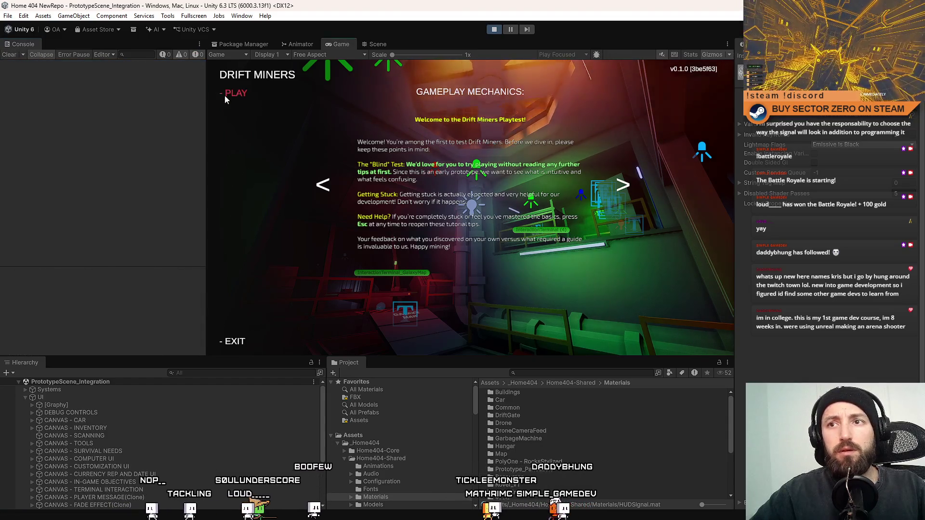
click(224, 96)
key(F10)
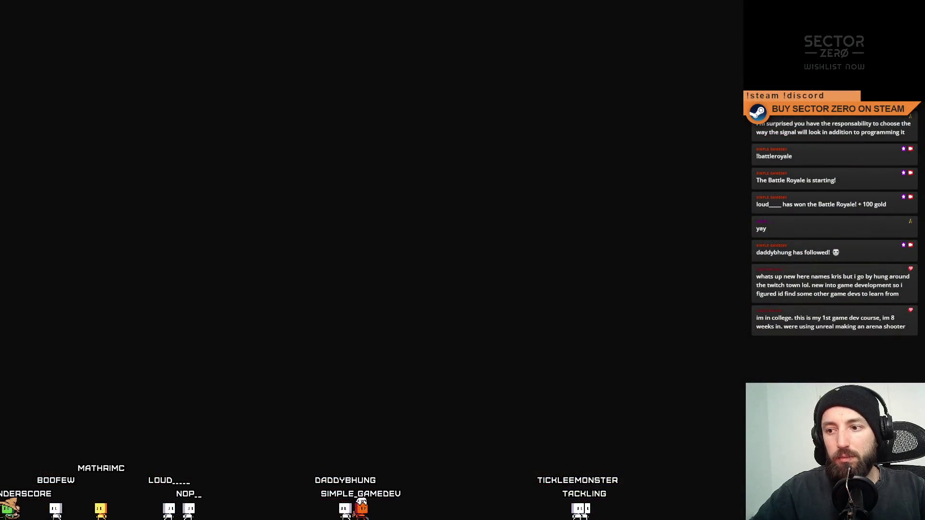
Boost the rover through the red portal, then steer left and right at speed across the desert
key(w)
key(s)
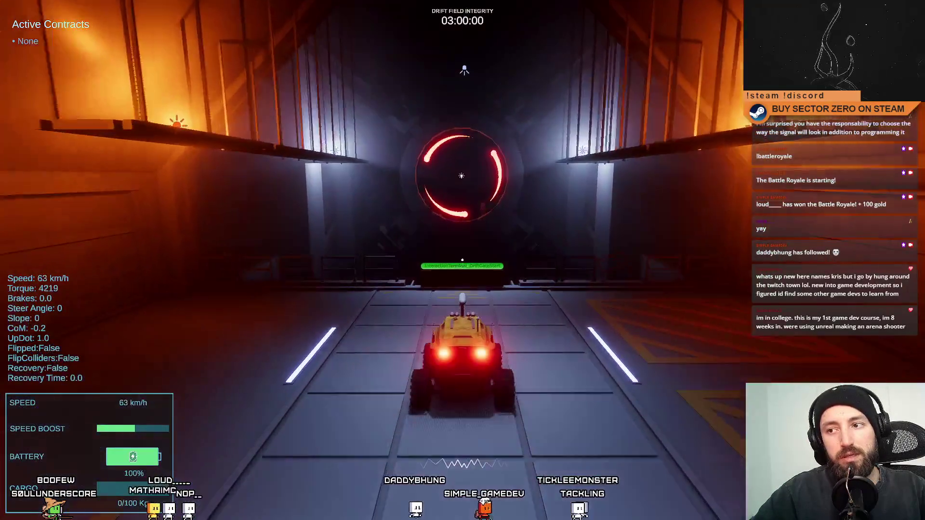
key(w)
key(shift)
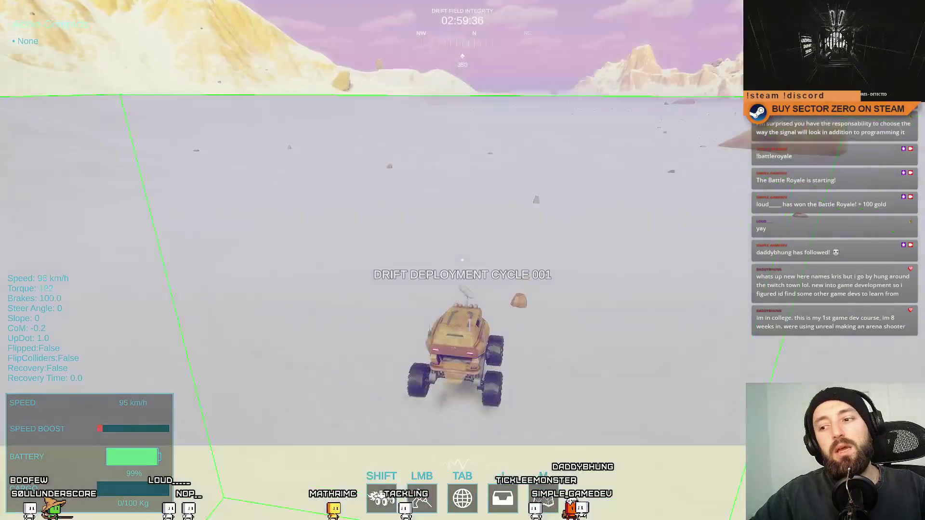
key(a)
key(w)
key(a)
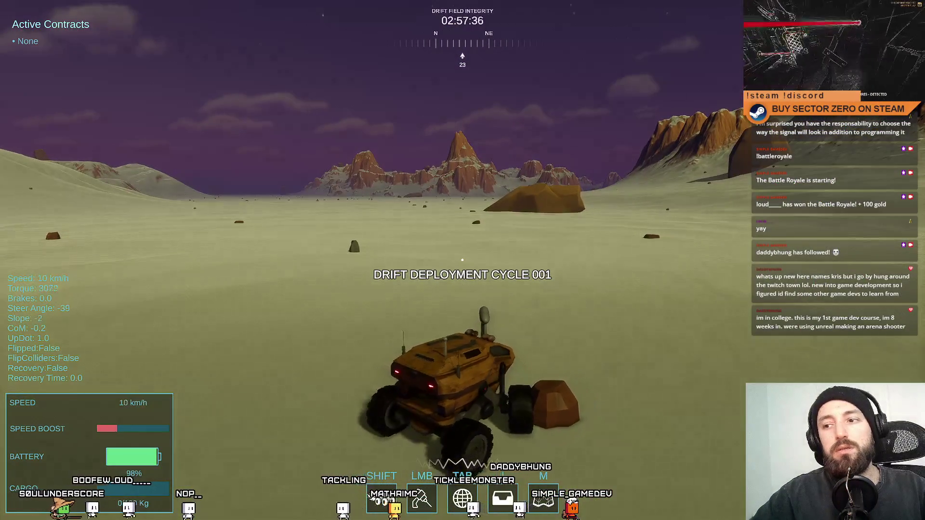
key(w)
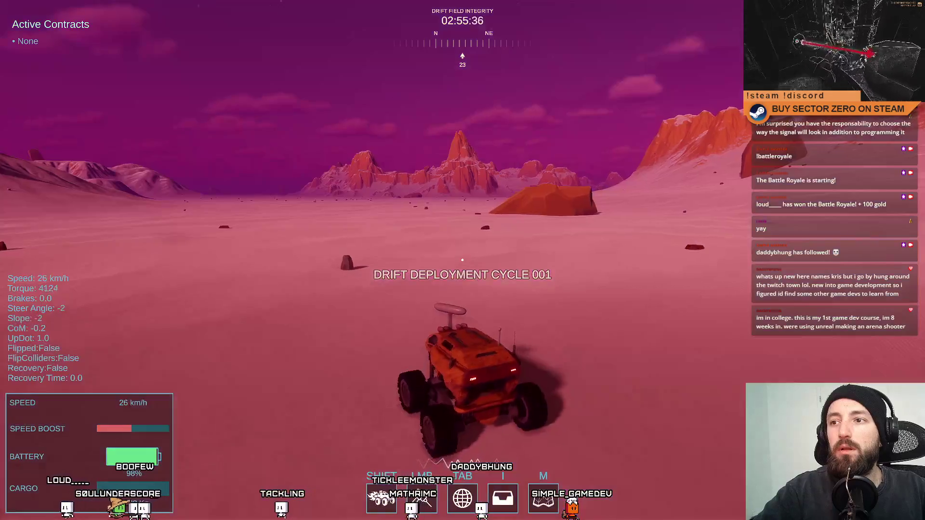
key(d)
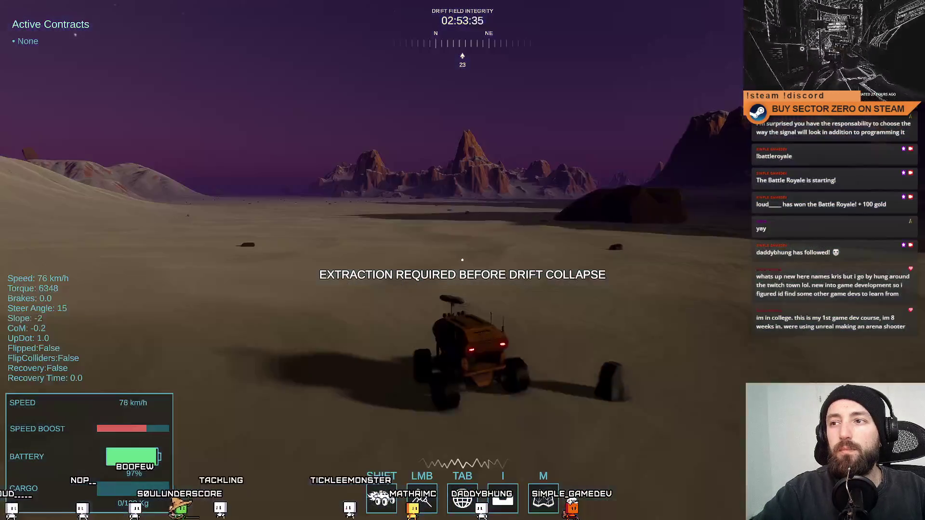
key(w)
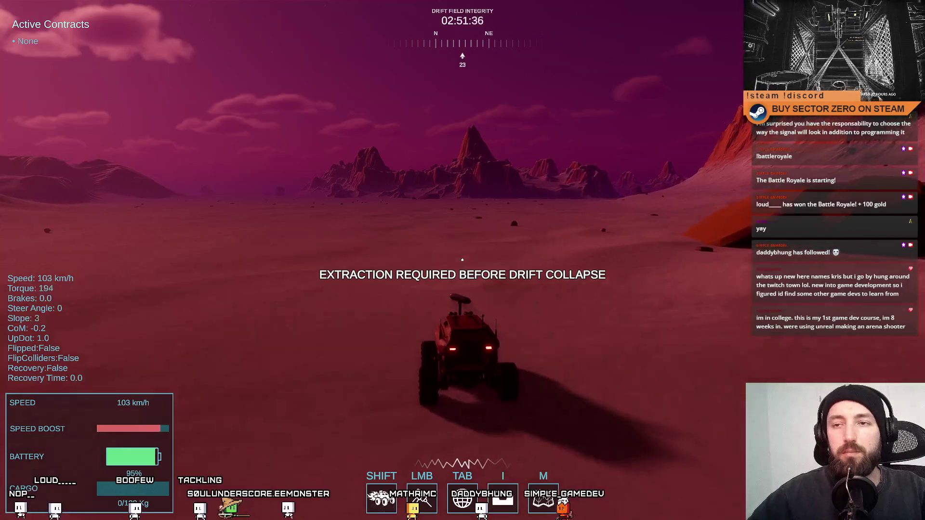
Leave fullscreen, resume from the game's pause menu, and pause Play mode
key(alt+Tab)
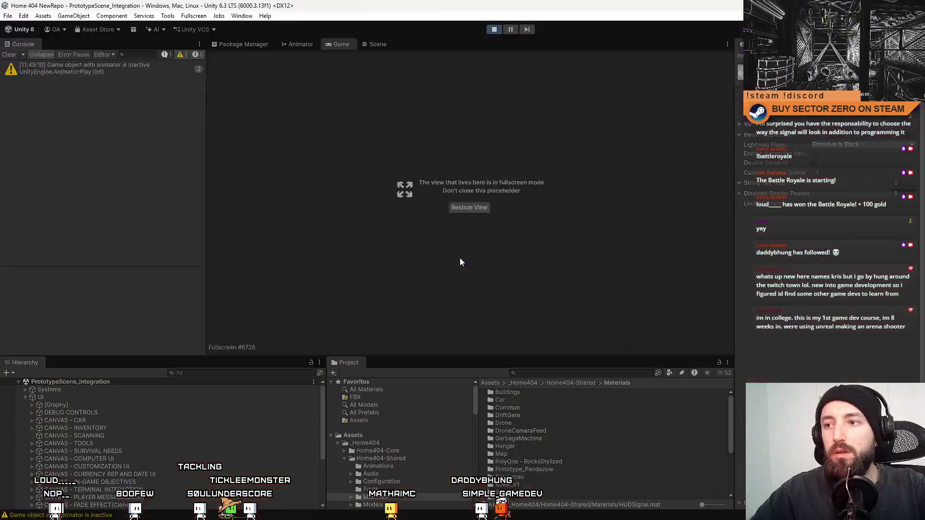
click(469, 207)
key(Escape)
key(Escape)
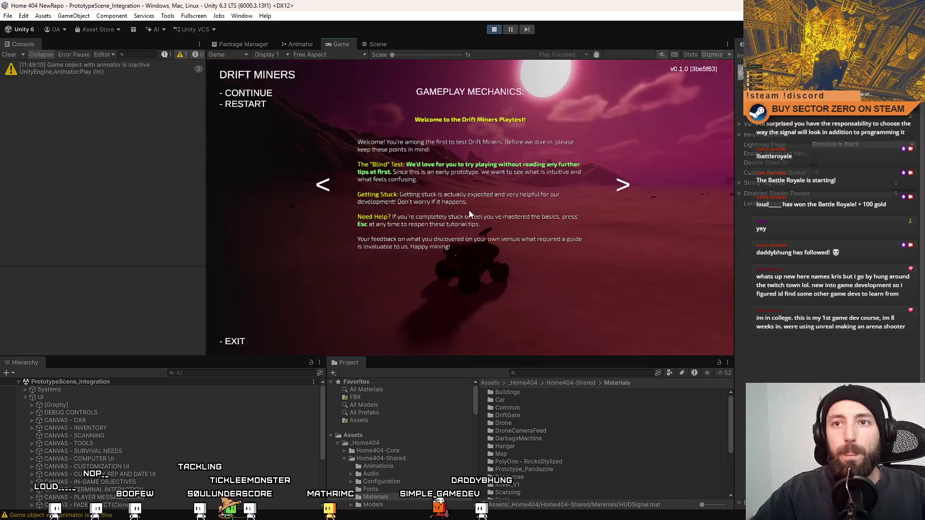
key(Escape)
click(11, 55)
click(516, 30)
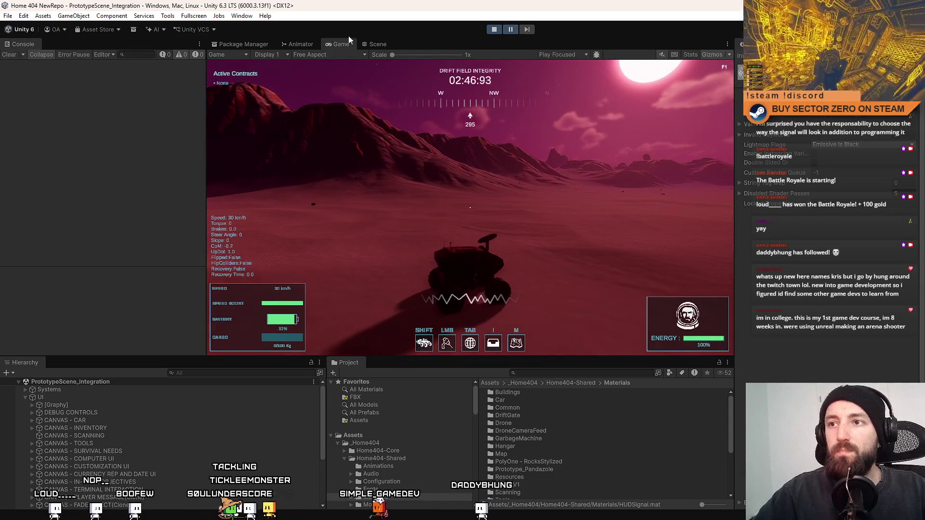
Drag the ExampleSignalEmitter prefab from Assets onto the desert terrain in the Scene view
click(377, 44)
mouse_move(610, 180)
mouse_down()
mouse_move(675, 198)
mouse_move(620, 194)
mouse_up()
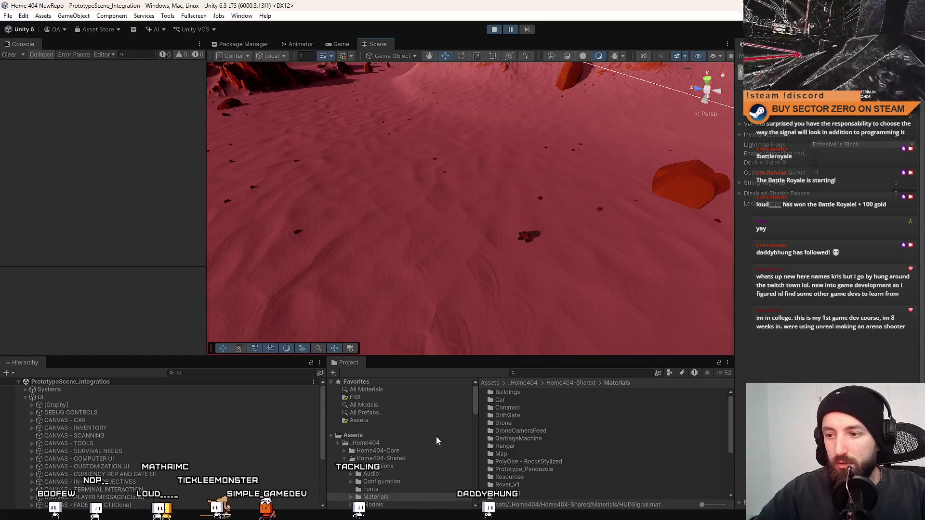
click(387, 437)
scroll(523, 459, down, 3)
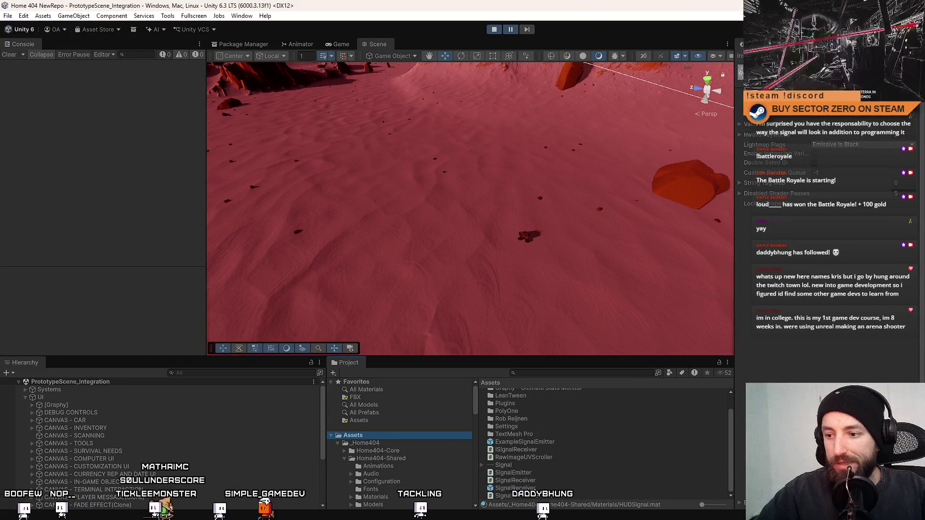
click(514, 488)
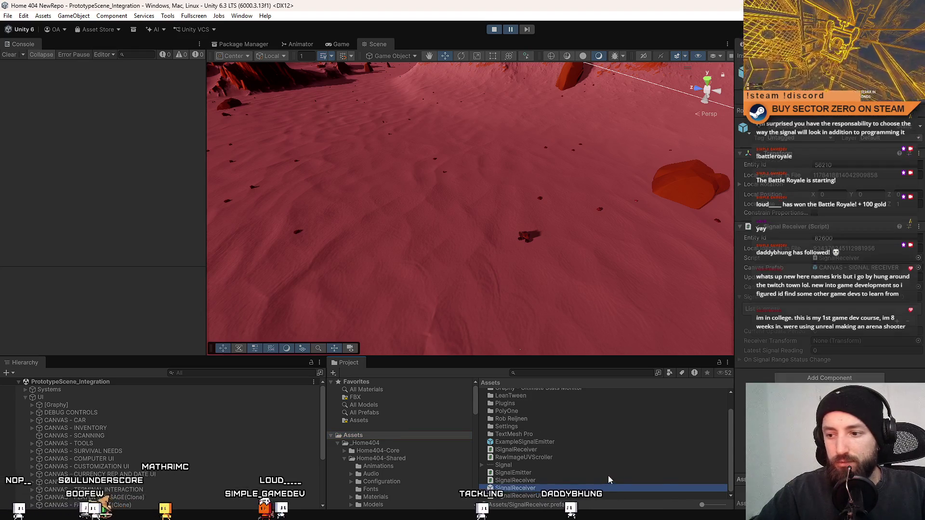
mouse_move(544, 442)
mouse_down()
mouse_move(251, 193)
mouse_move(351, 207)
mouse_move(337, 198)
mouse_up()
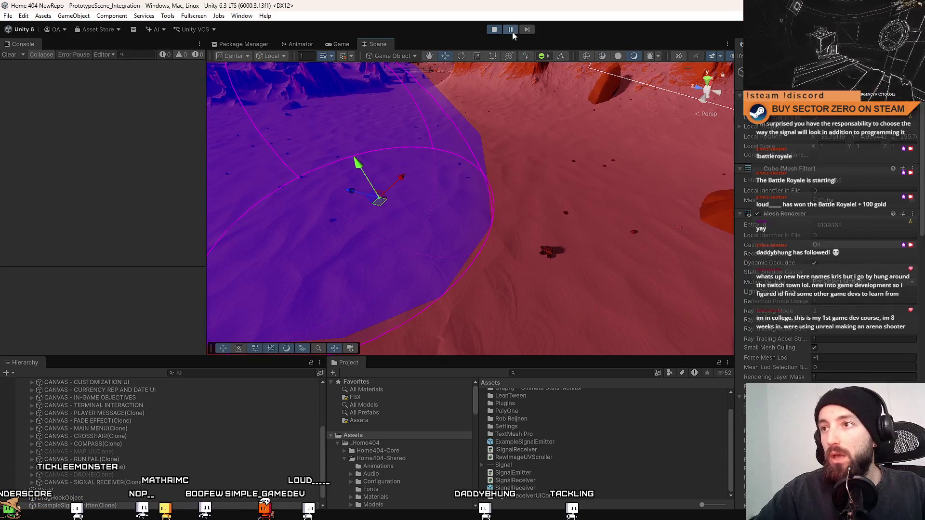
Drive the rover toward the emitter, through its purple signal sphere, and stop near its edge
key(w)
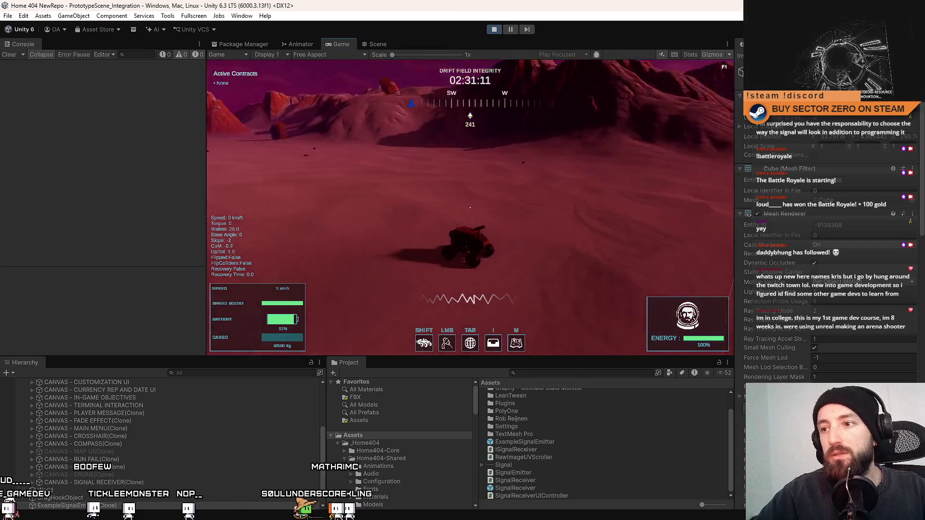
key(w)
key(d)
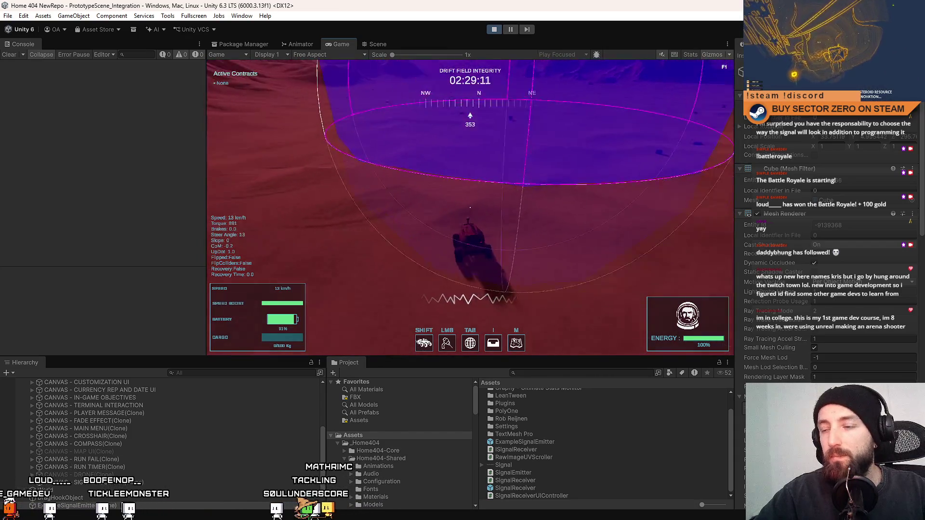
key(w)
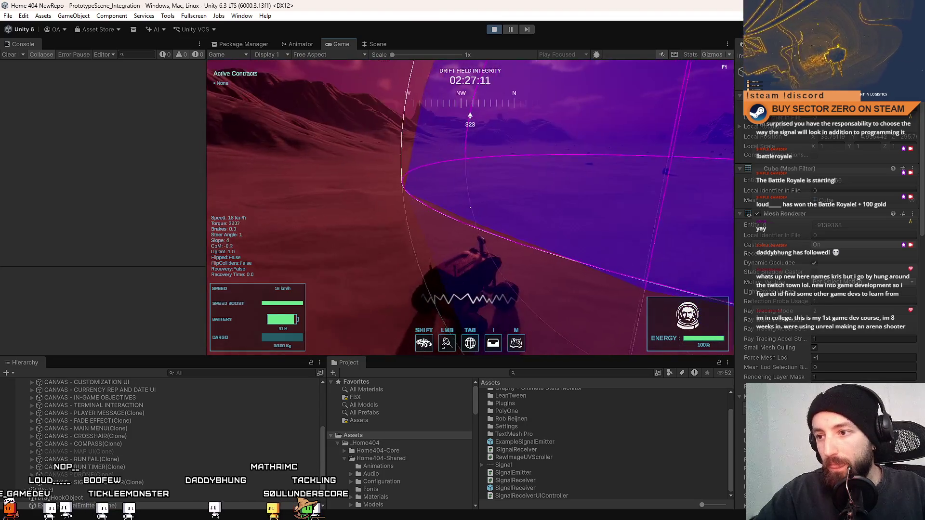
key(w)
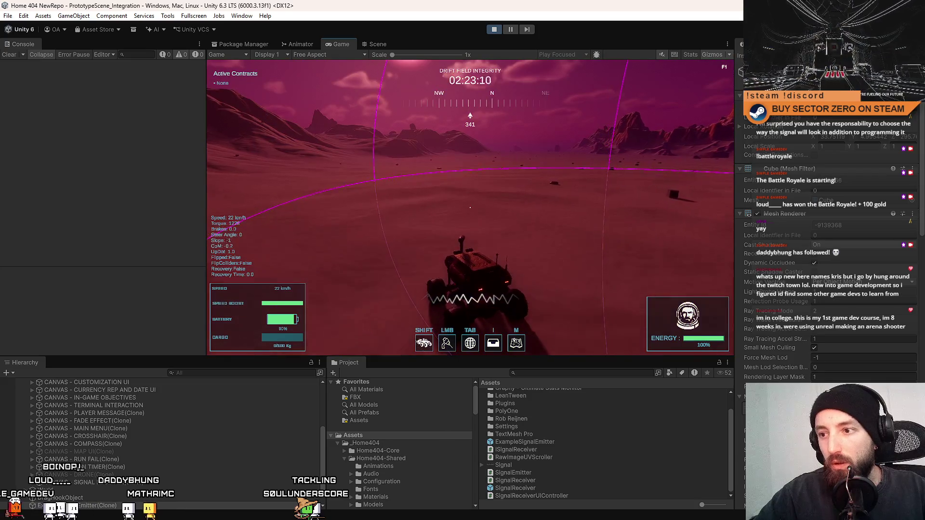
key(d)
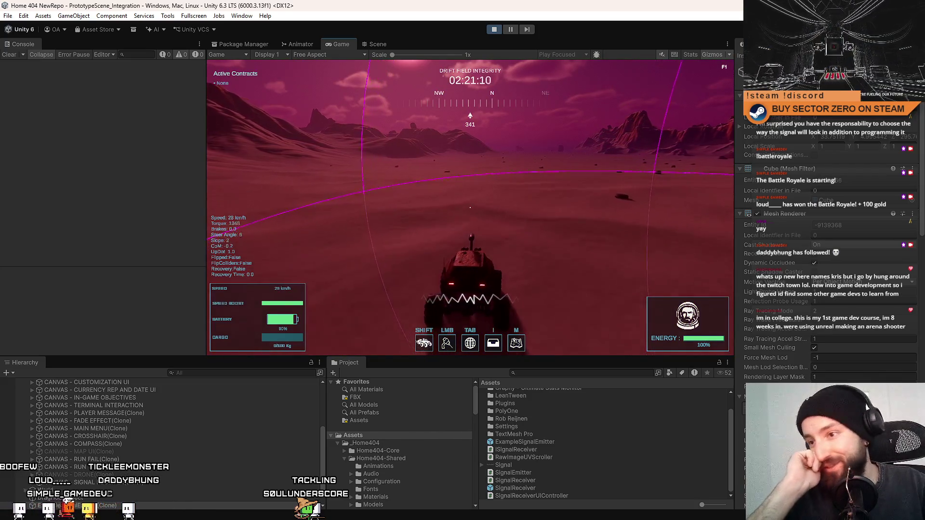
key(a)
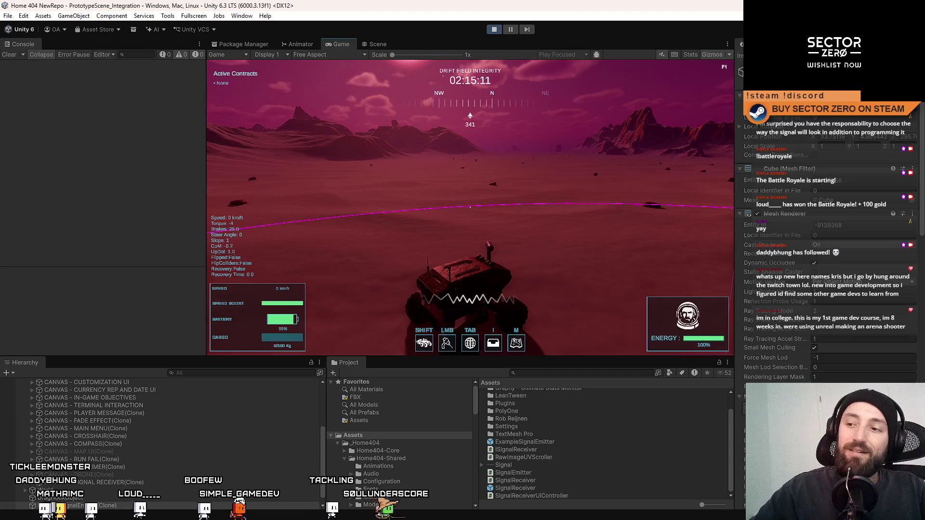
key(Escape)
key(Escape)
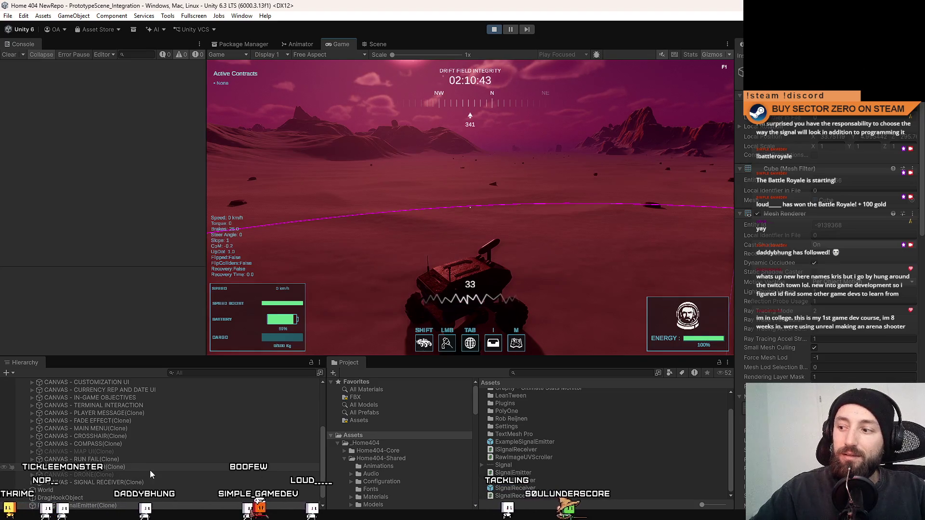
Search the Hierarchy for 'ui signal', then erase the search
key(Escape)
key(Escape)
click(224, 372)
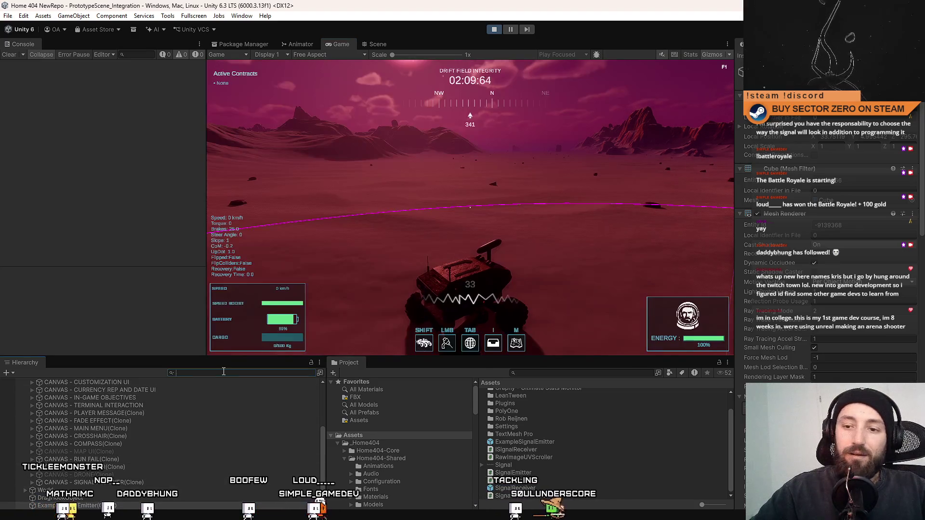
text(ui)
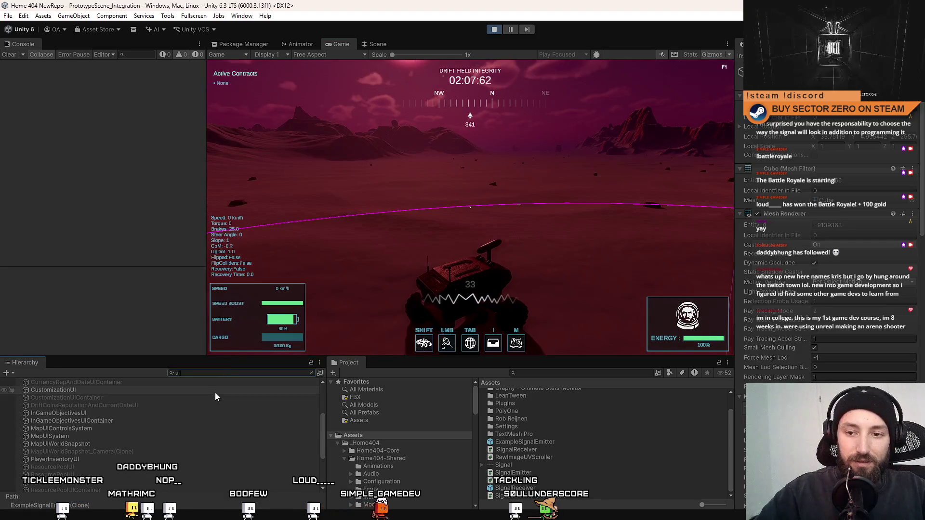
text( signal)
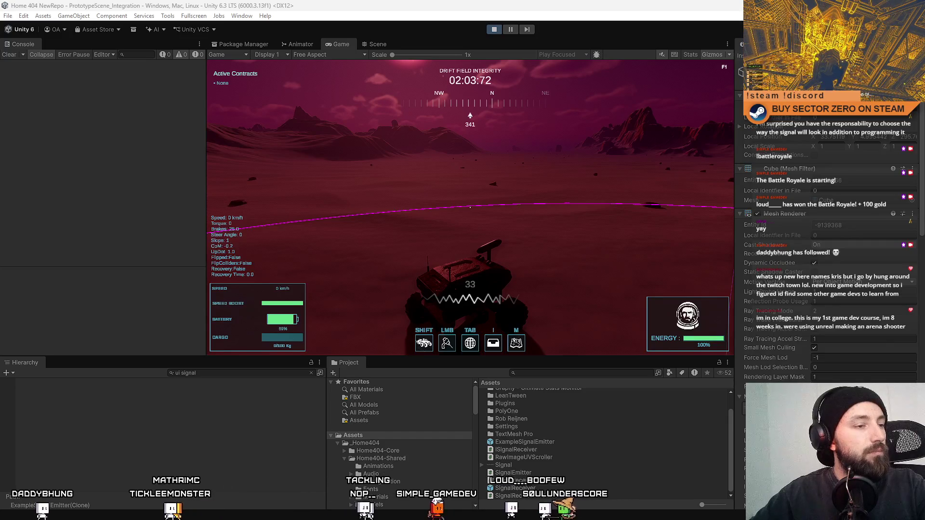
click(238, 374)
key(BackSpace)
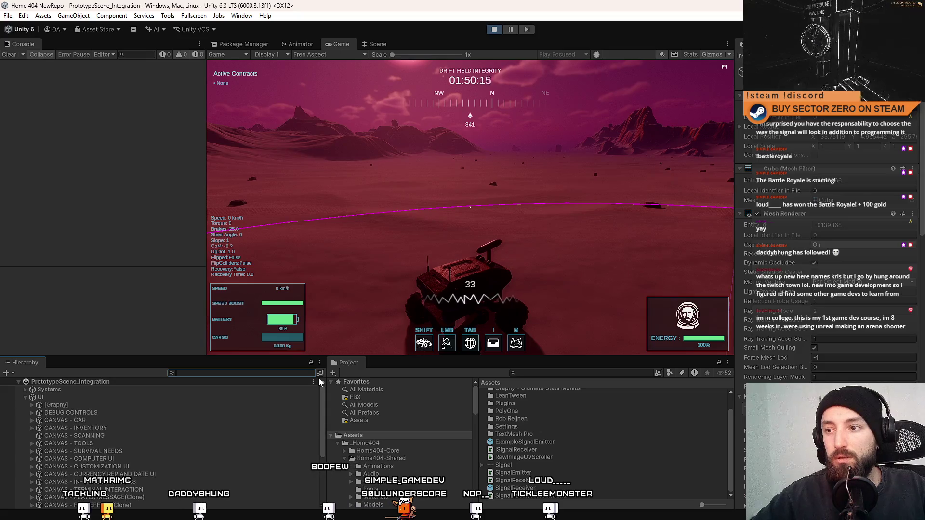
Scroll the Hierarchy down to the CANVAS - SIGNAL RECEIVER(Clone) object
click(393, 255)
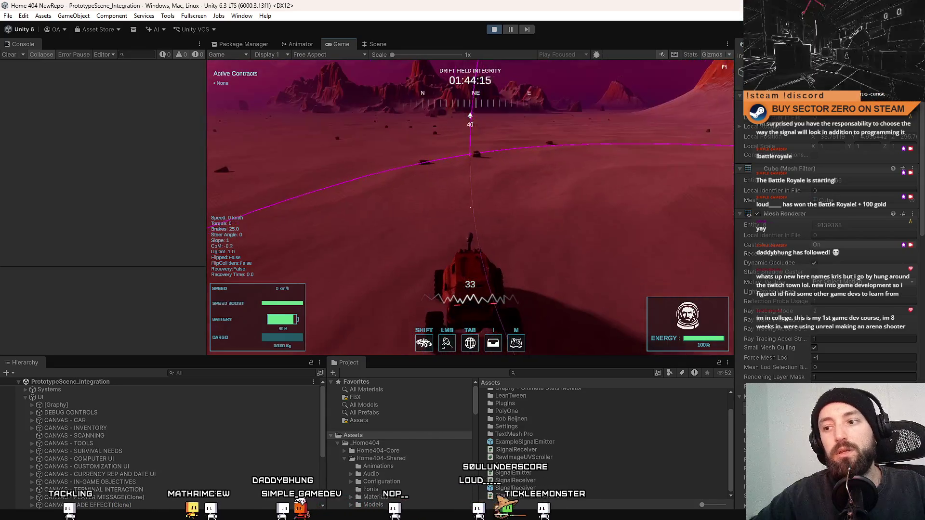
key(Escape)
key(Escape)
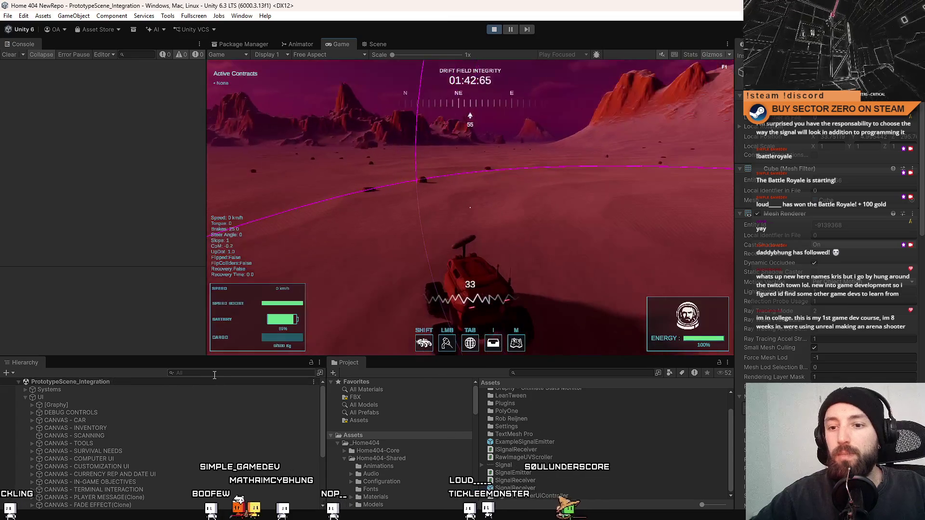
click(214, 375)
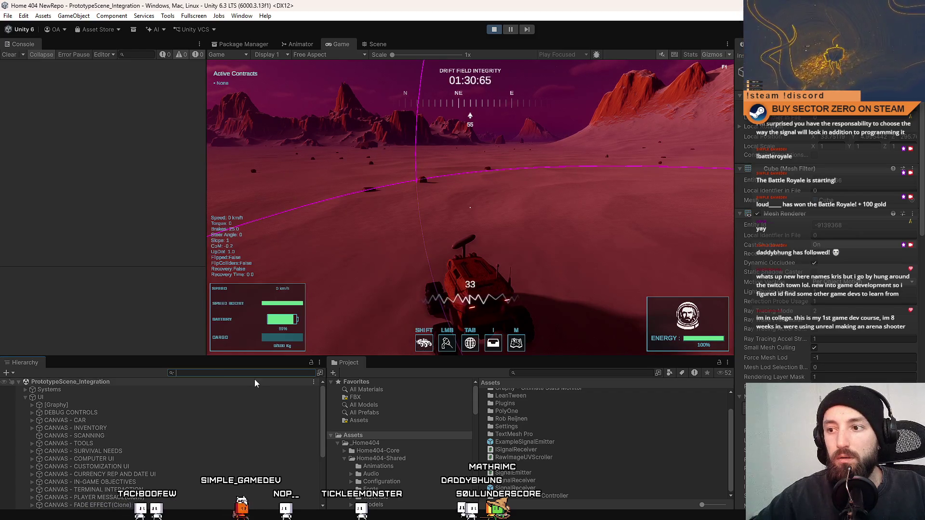
drag(322, 397, 328, 468)
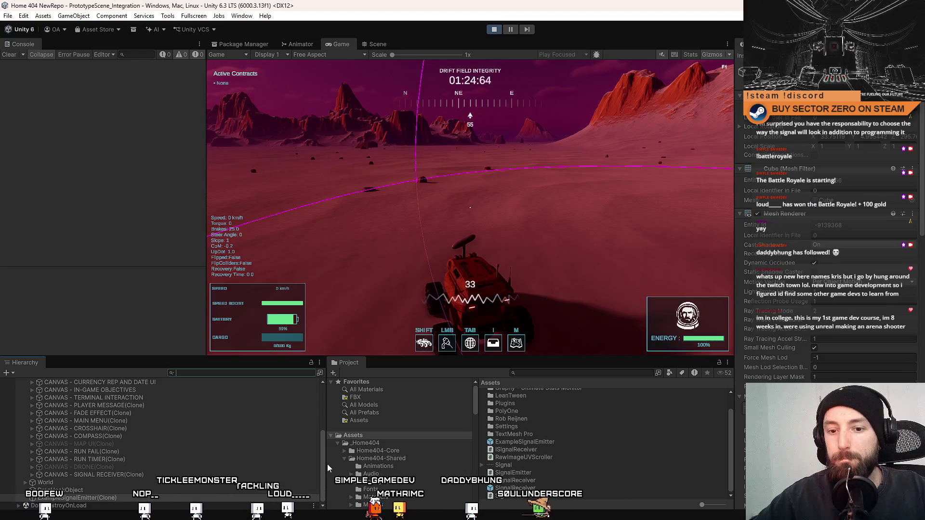
scroll(206, 437, up, 5)
scroll(227, 448, down, 2)
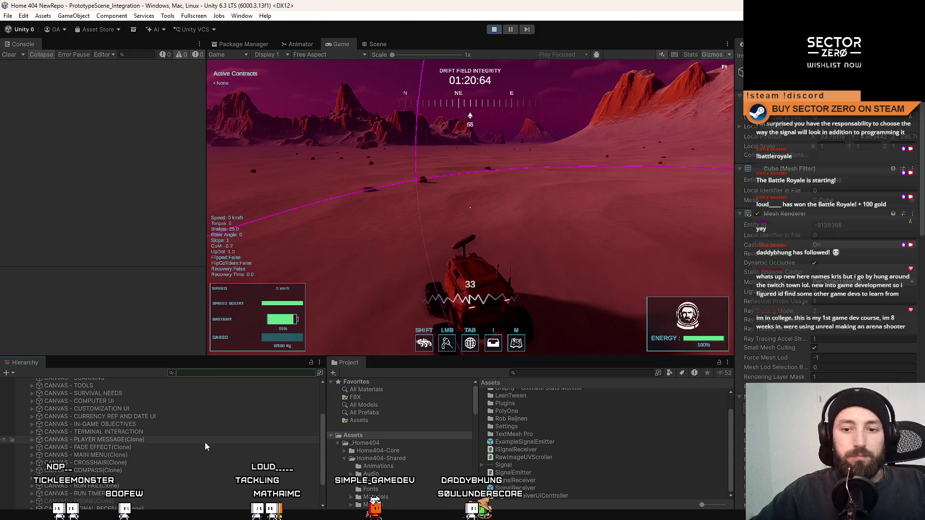
scroll(119, 442, down, 2)
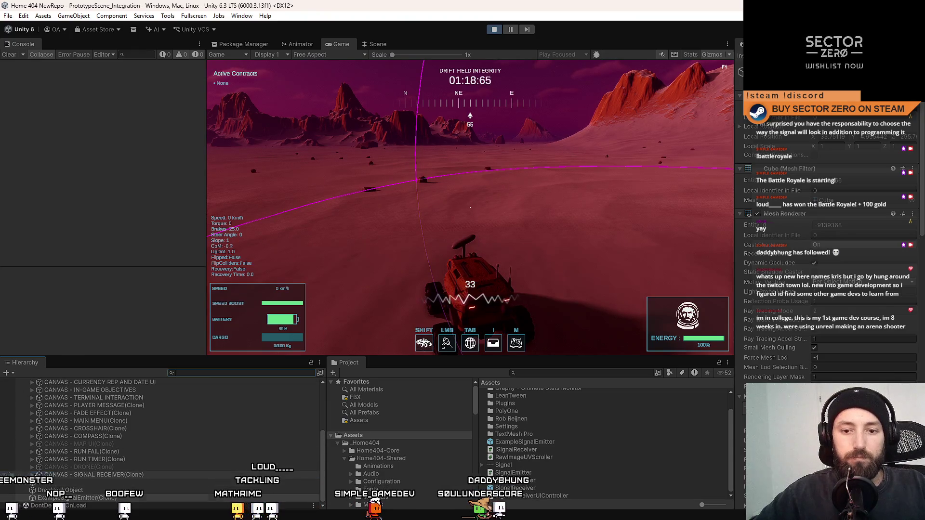
Select RawImage - Signal under CANVAS - SIGNAL RECEIVER(Clone) and set the Inspector to Normal
click(94, 475)
click(31, 475)
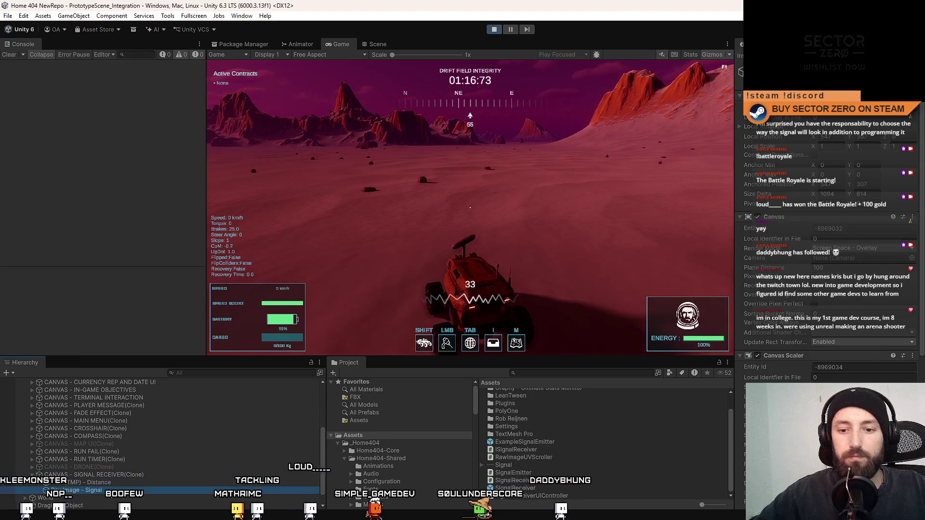
click(113, 490)
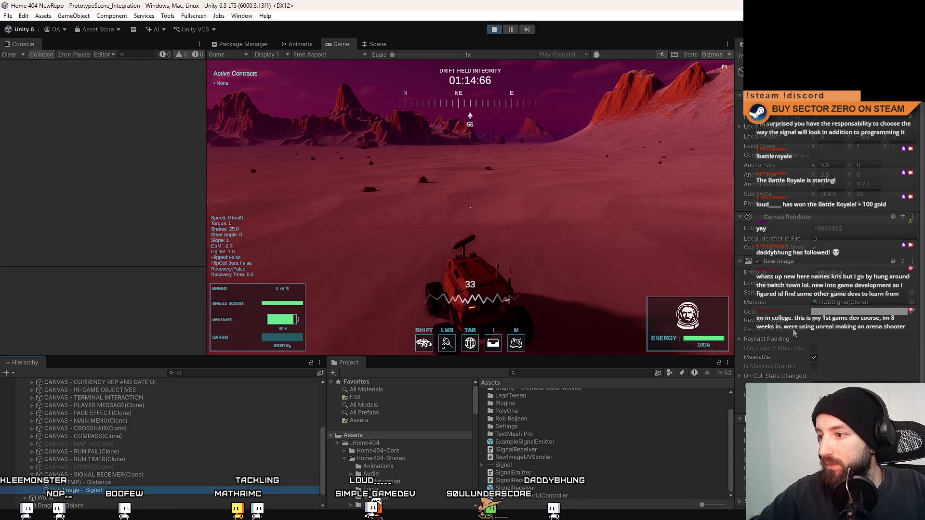
click(920, 44)
click(892, 73)
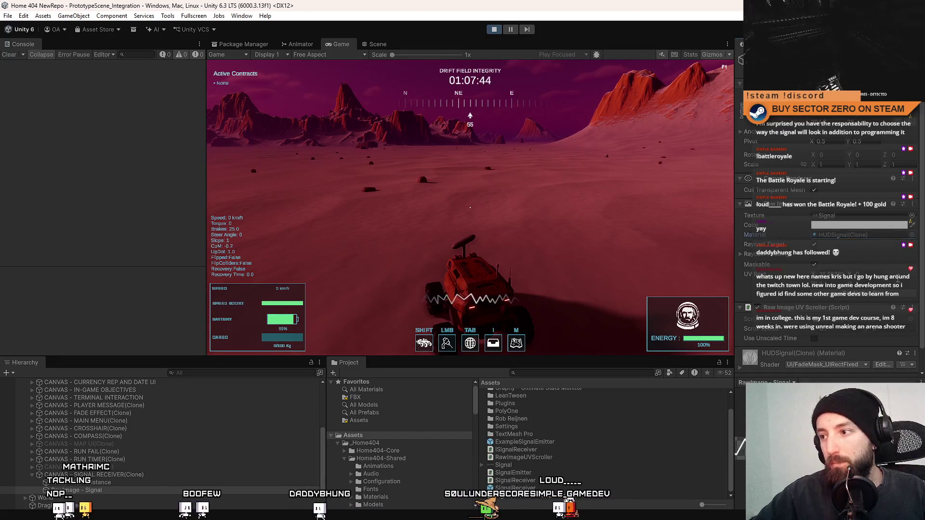
Expand the HUDSignal(Clone) material to see its Mask Texture, then pause the game
scroll(771, 337, down, 2)
click(740, 345)
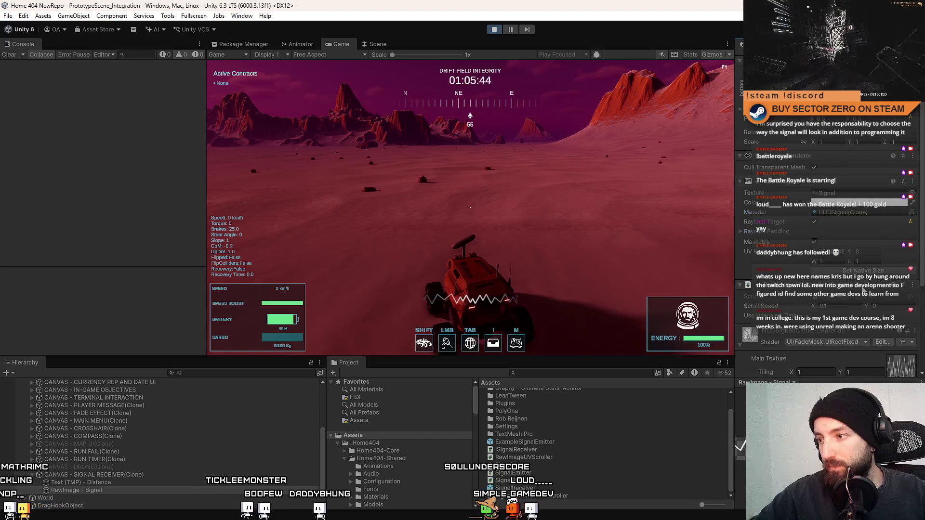
scroll(744, 328, down, 5)
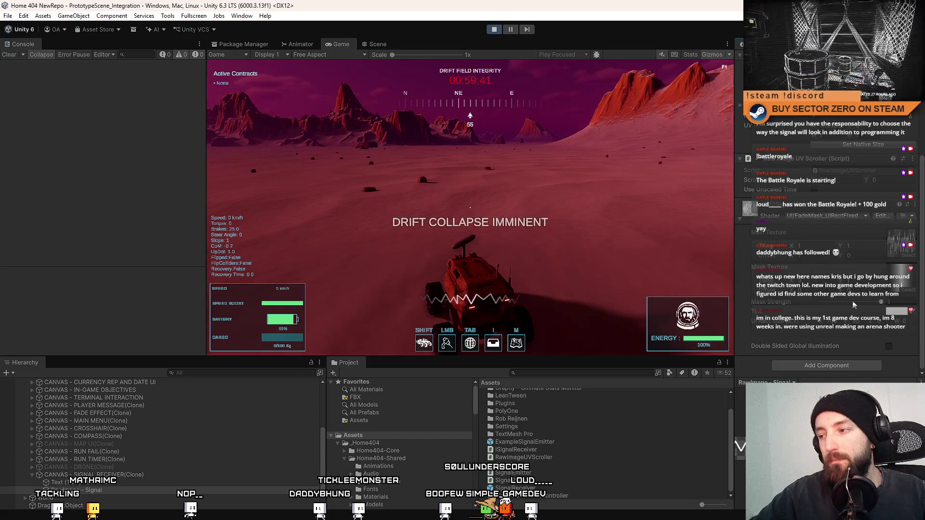
click(511, 29)
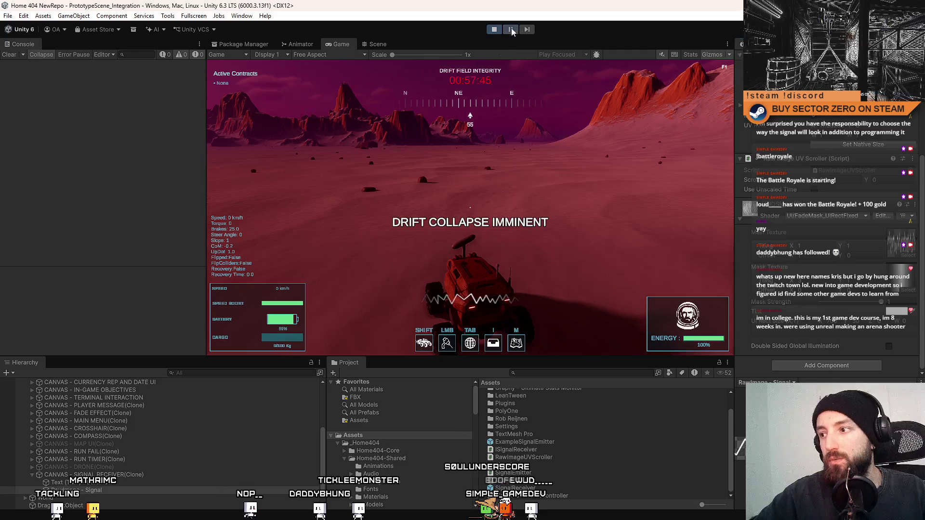
Verify in the Debug Inspector that the signal material's saved floats include _MaskStrength
click(915, 205)
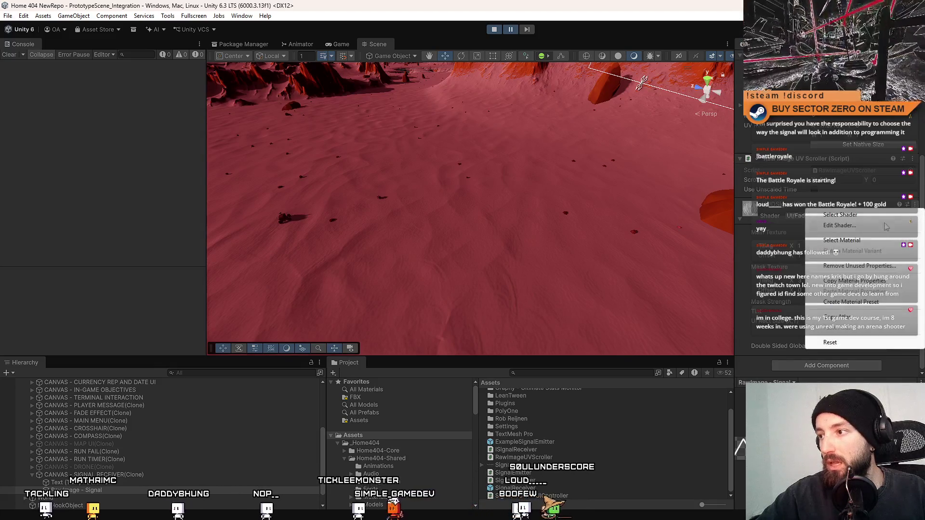
key(Escape)
scroll(921, 227, up, 4)
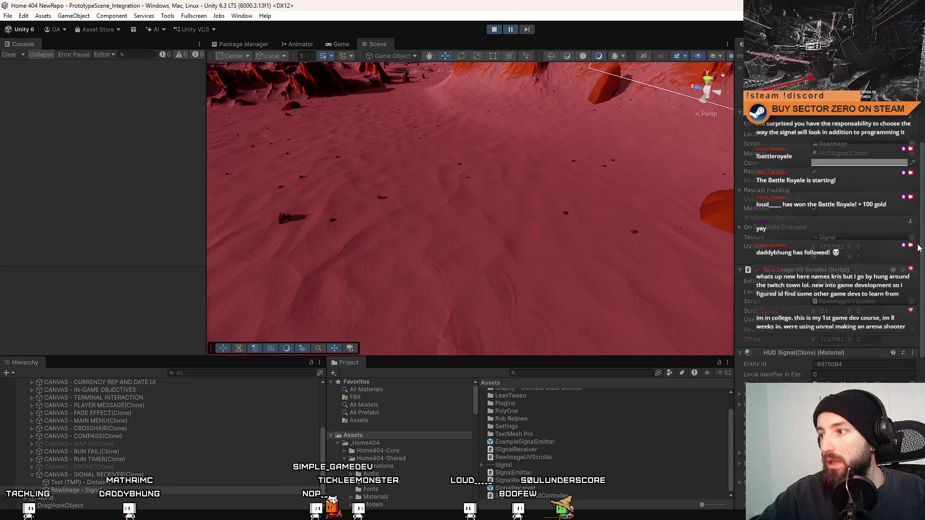
scroll(871, 337, down, 10)
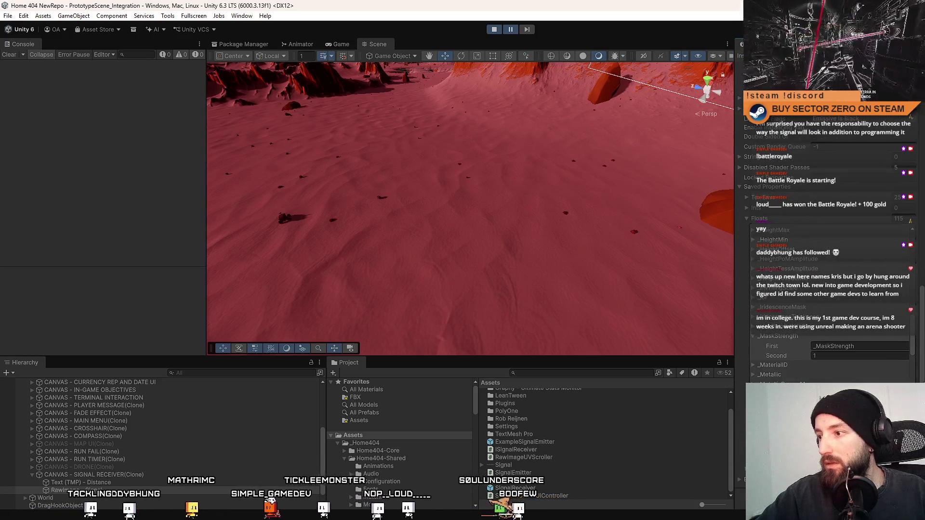
click(870, 346)
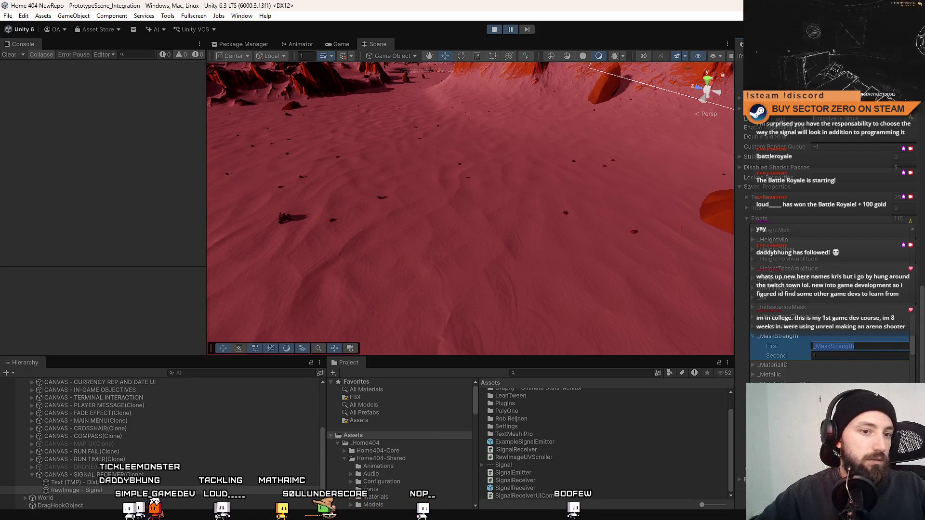
key(Return)
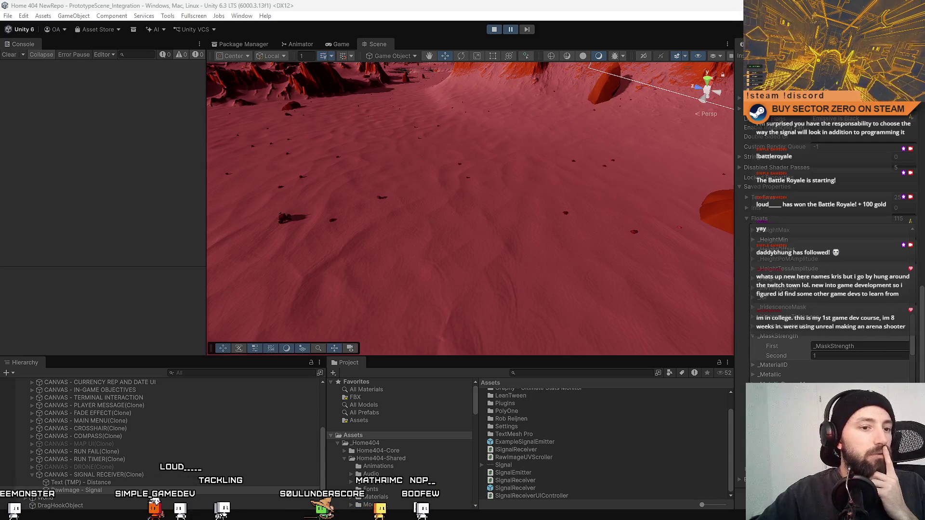
key(alt+Tab)
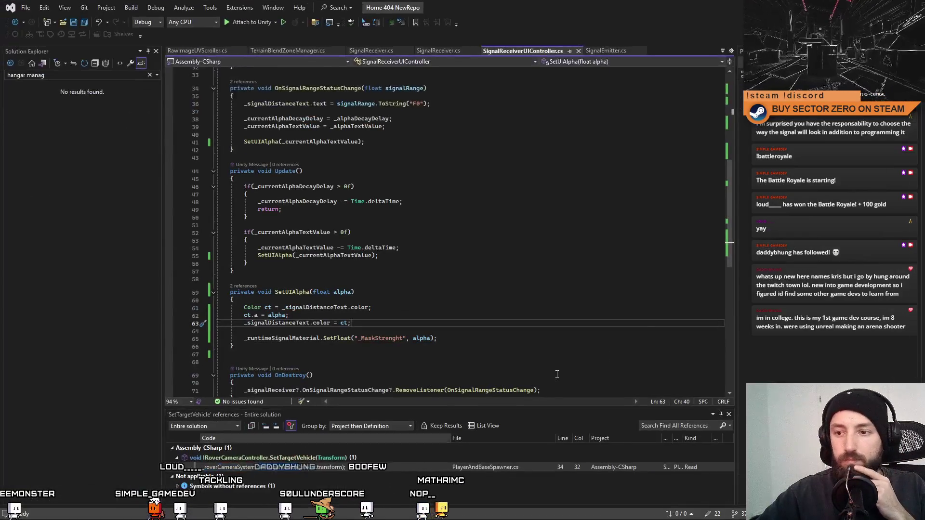
Inspect the _runtimeSignalMaterial reference on line 65 and its assignment in Start()
double_click(296, 295)
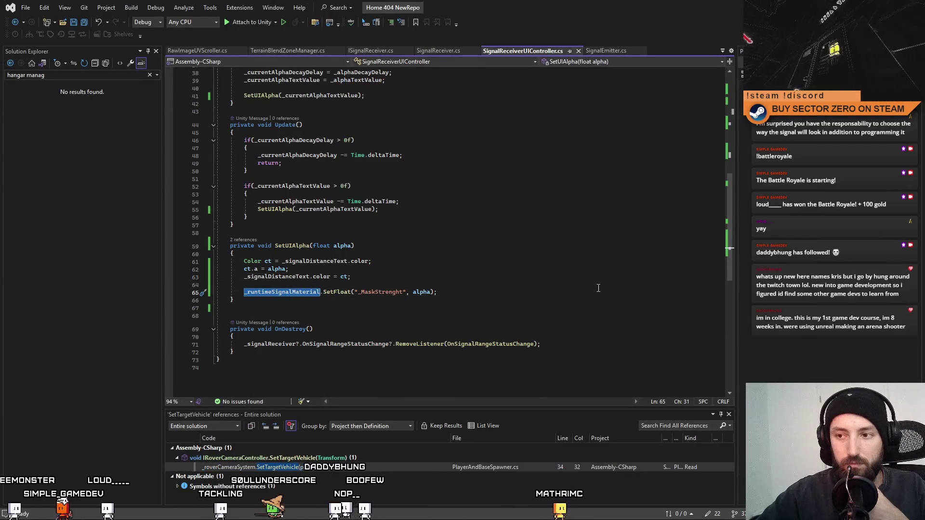
drag(733, 230, 717, 152)
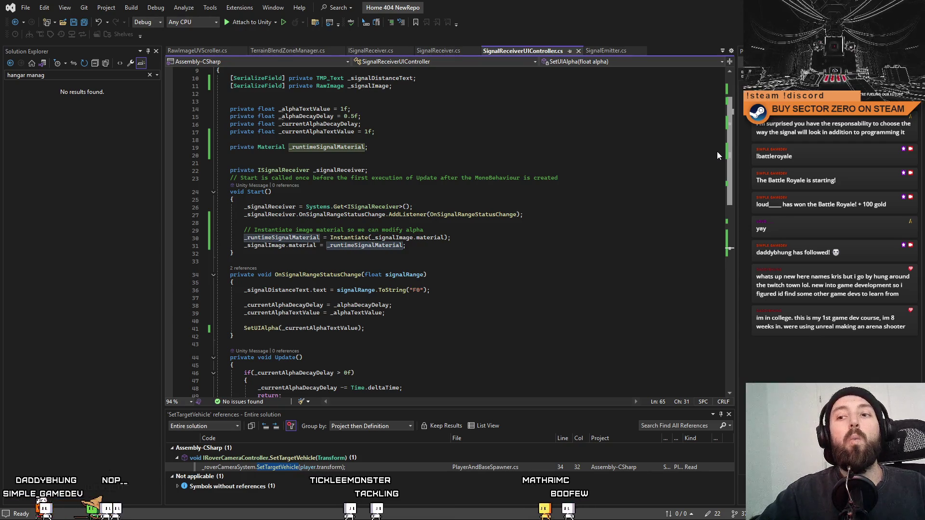
double_click(309, 237)
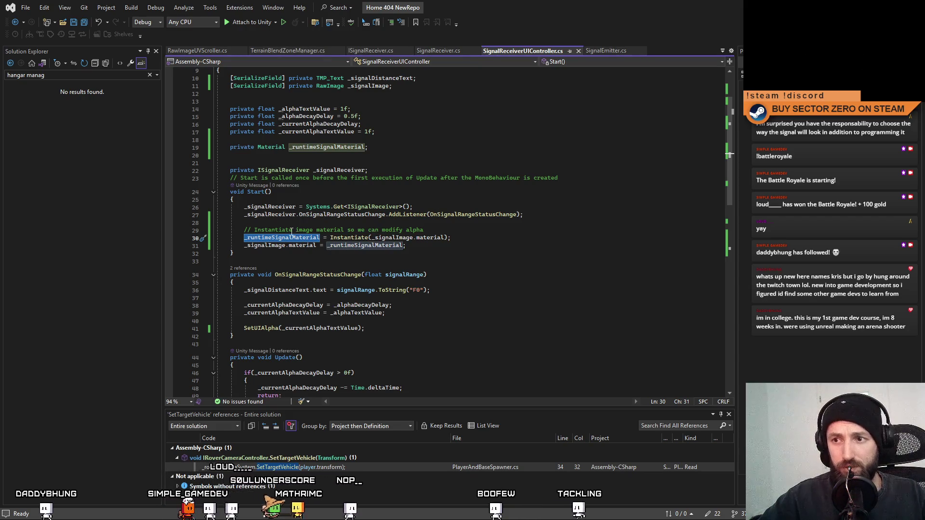
mouse_move(730, 162)
mouse_down()
mouse_move(736, 259)
mouse_move(730, 238)
mouse_up()
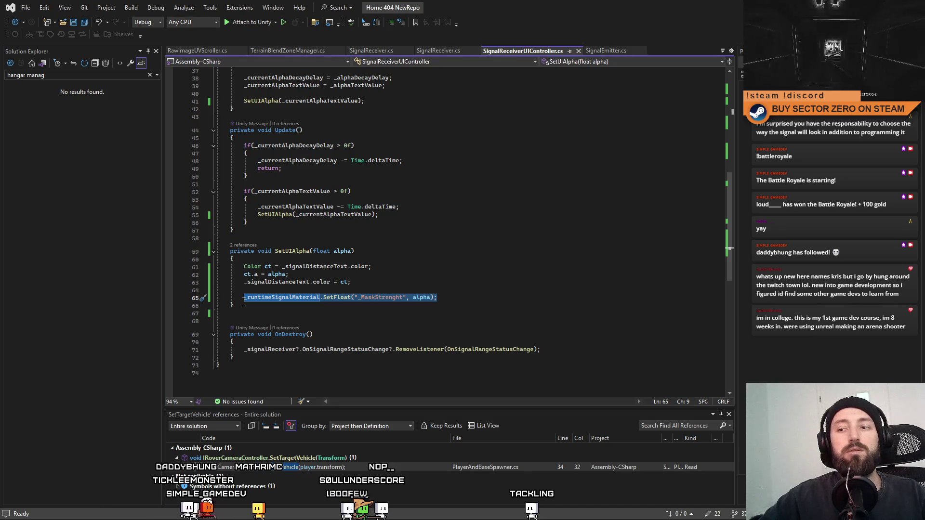
key(alt+Tab)
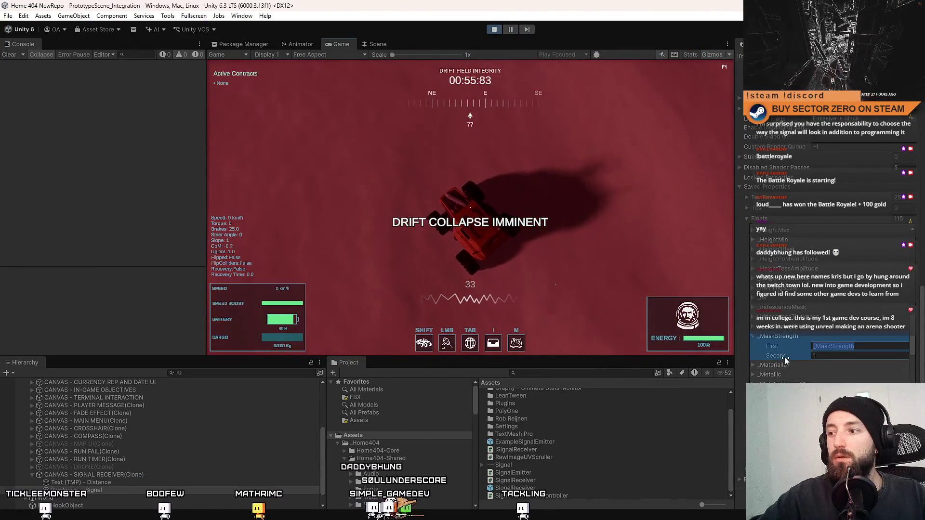
Scrub and retype the _MaskStrength value during play, committing 1
mouse_move(784, 357)
mouse_down()
mouse_move(768, 361)
mouse_move(842, 356)
mouse_up()
click(842, 356)
text(5)
key(BackSpace)
text(1)
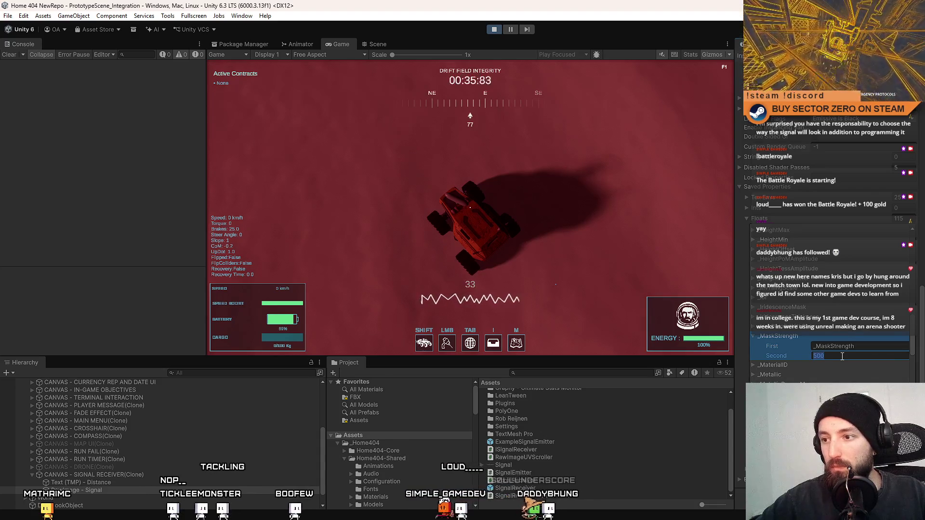
text(1)
key(Return)
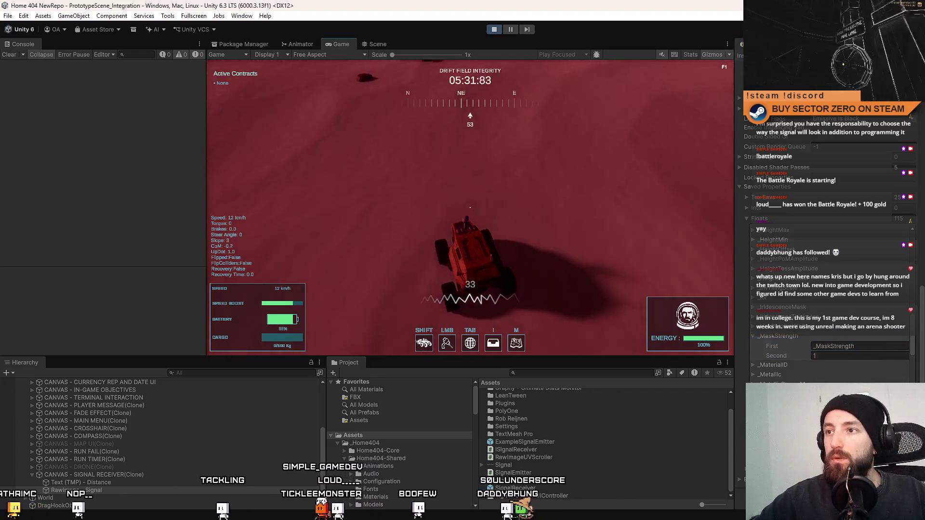
Resume the game, reconfirm _MaskStrength at 1, and stop Play mode
key(Escape)
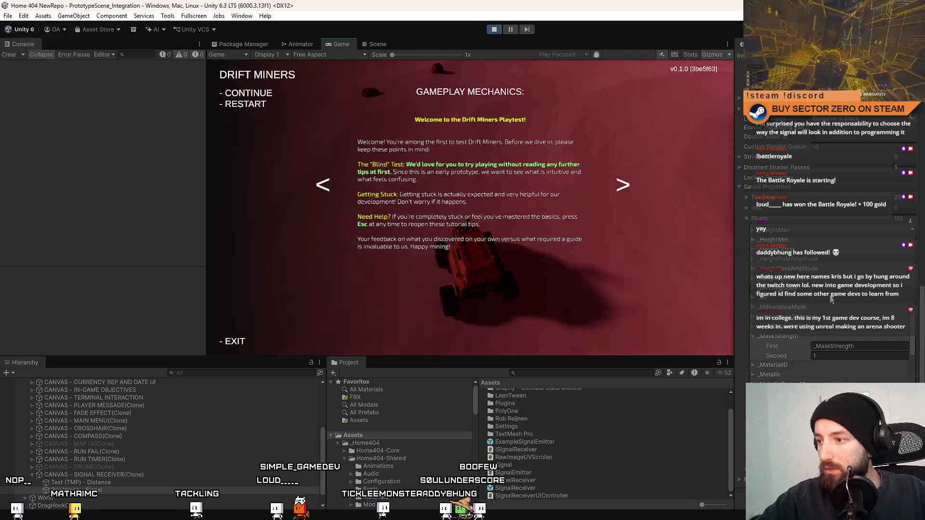
key(Escape)
click(863, 356)
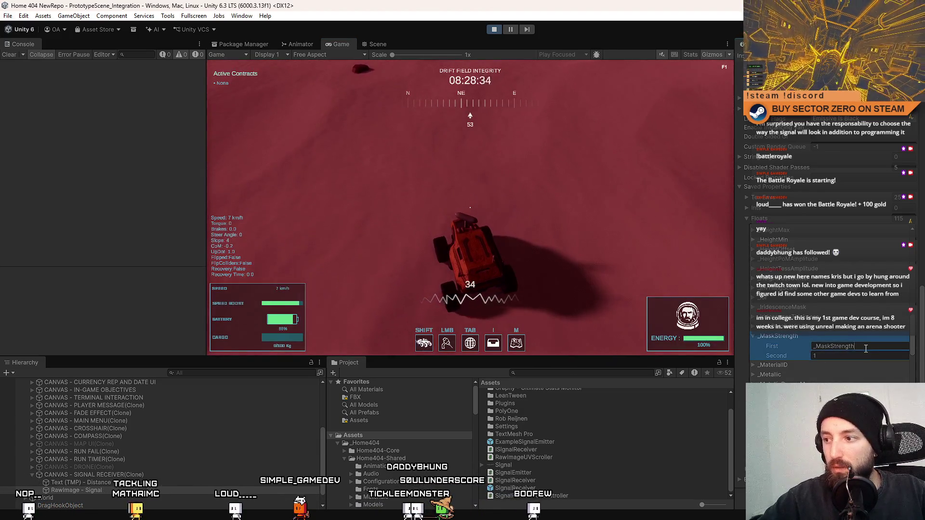
click(862, 365)
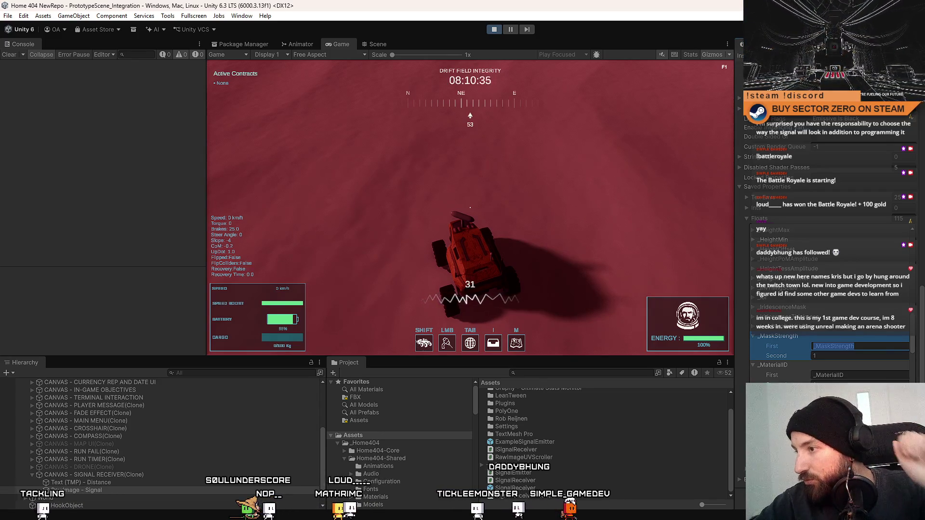
click(491, 31)
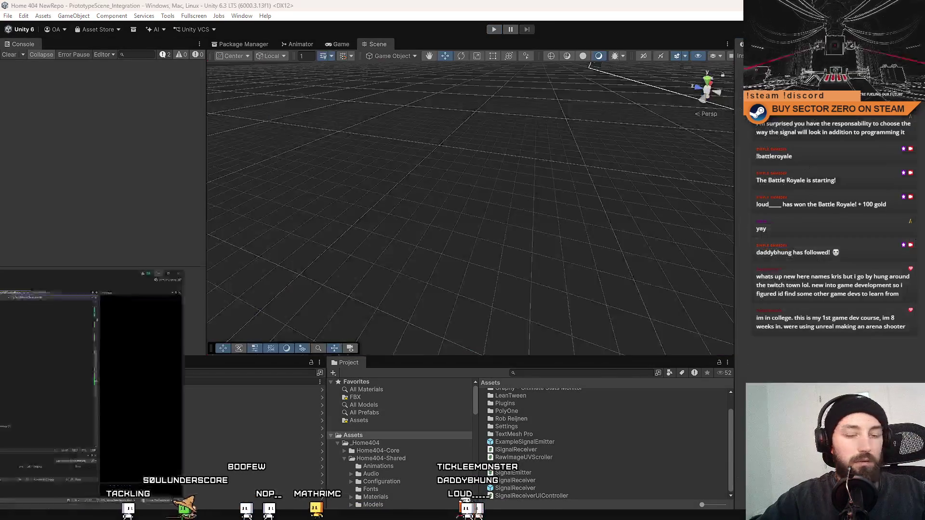
Fix the misspelled '_MaskStrenght' to '_MaskStrength' in SetUIAlpha and save the script
key(alt+Tab)
double_click(383, 299)
text(_MaskStrength)
key(ctrl+s)
click(471, 314)
click(575, 351)
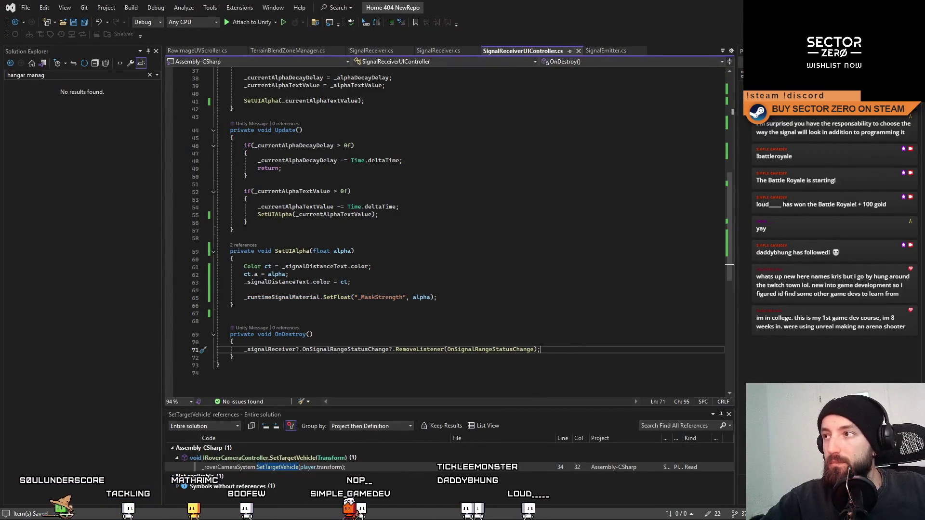
Let Unity recompile, enter Play mode with Ctrl+P, and start the game from the title menu
key(alt+Tab)
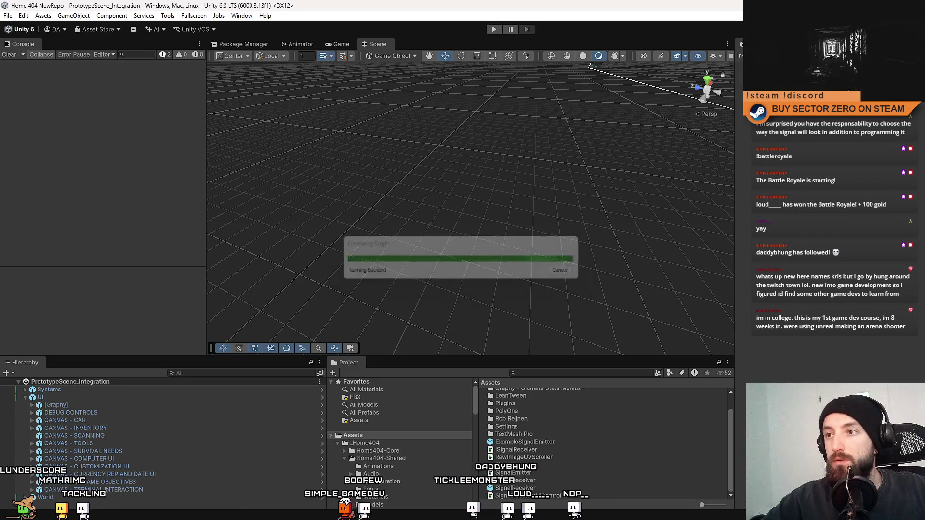
key(ctrl+p)
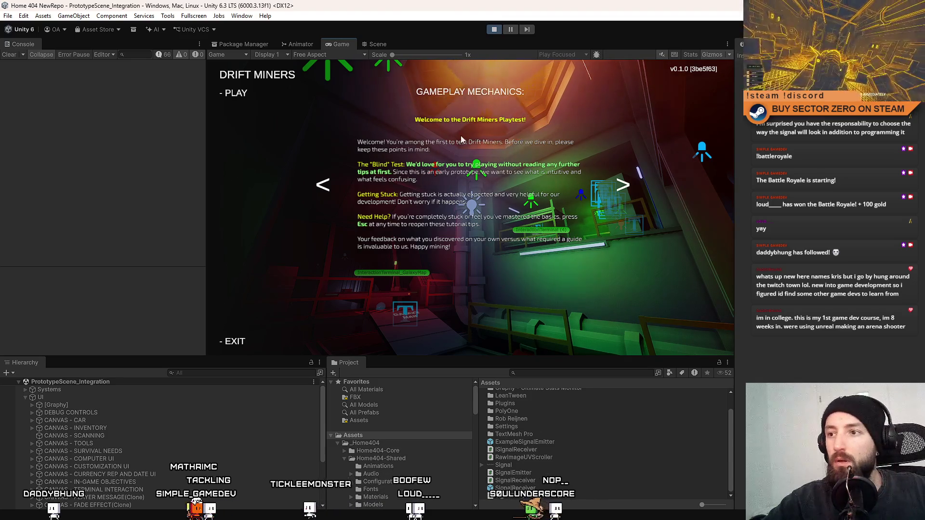
click(247, 92)
Go fullscreen, use the Galaxy Map terminal, and boost the rover through the red ring gate
key(F10)
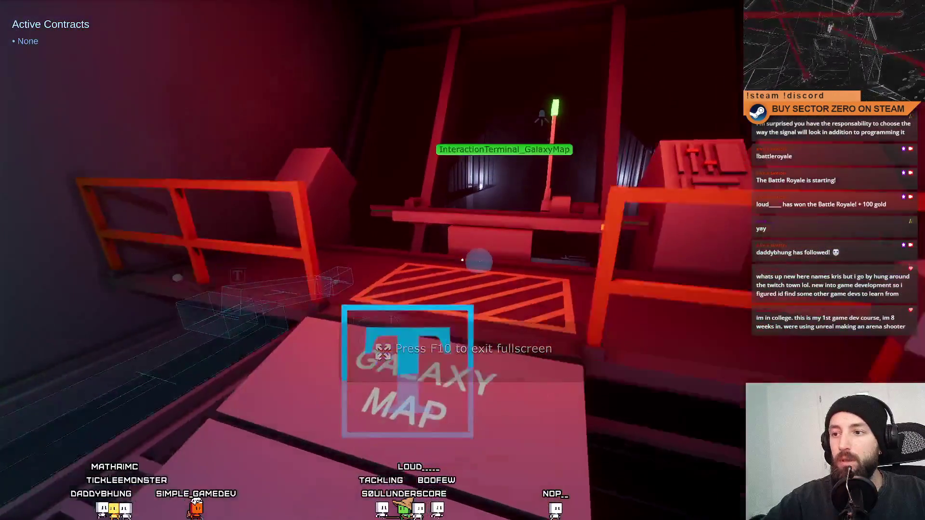
key(e)
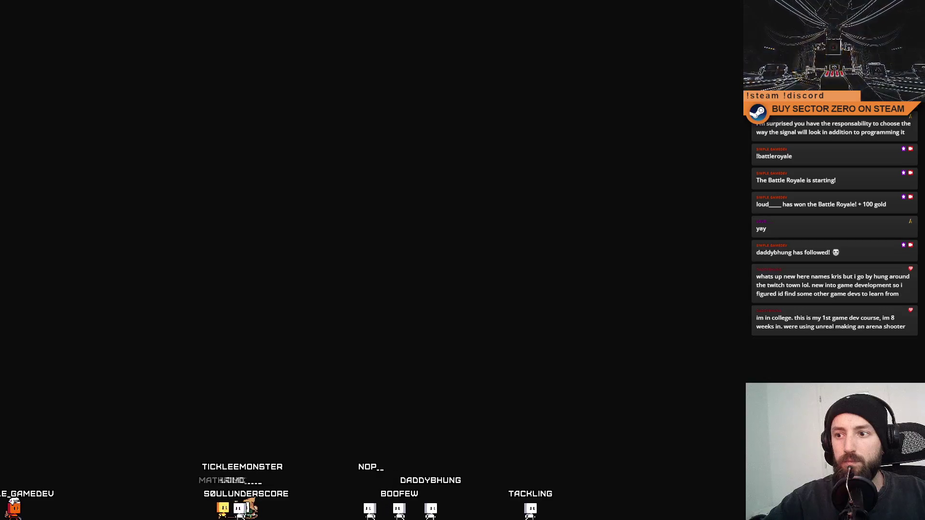
key(w)
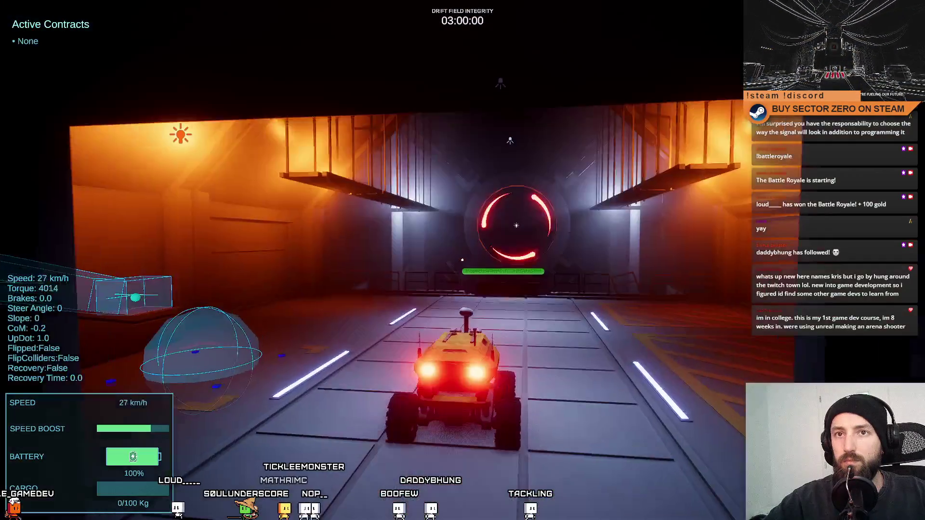
key(s)
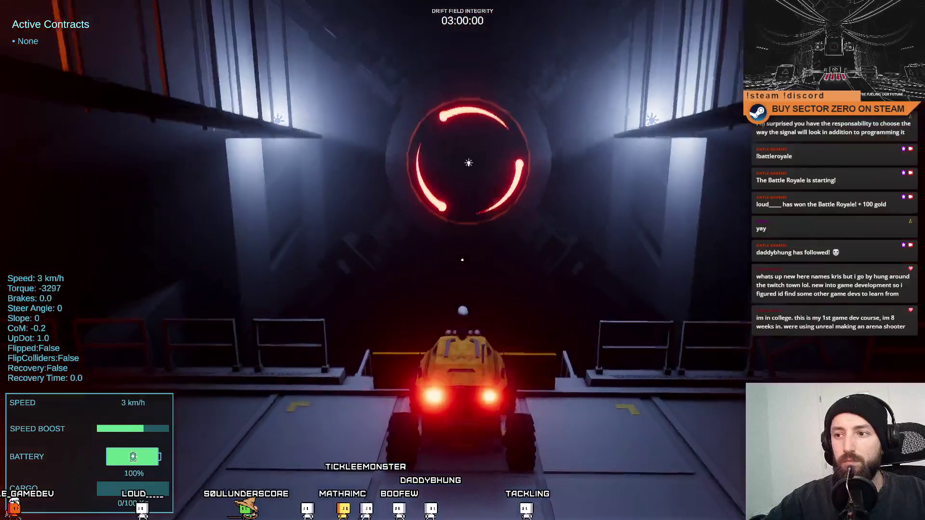
key(w)
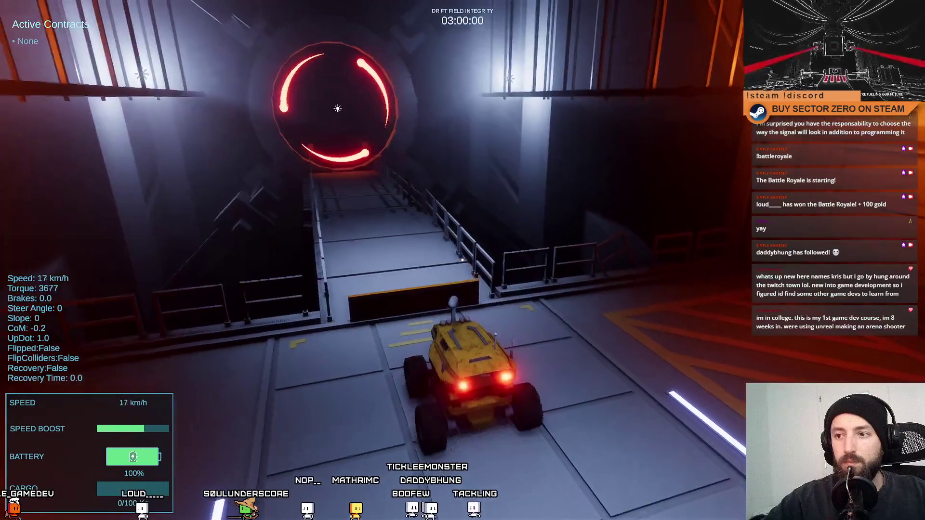
key(shift)
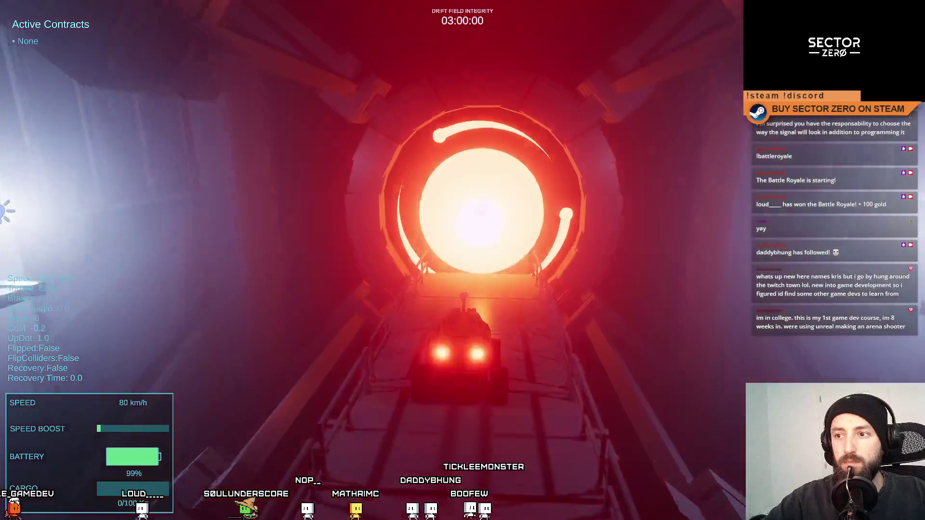
Steer the rover across the desert, then exit fullscreen and pause the game
key(d)
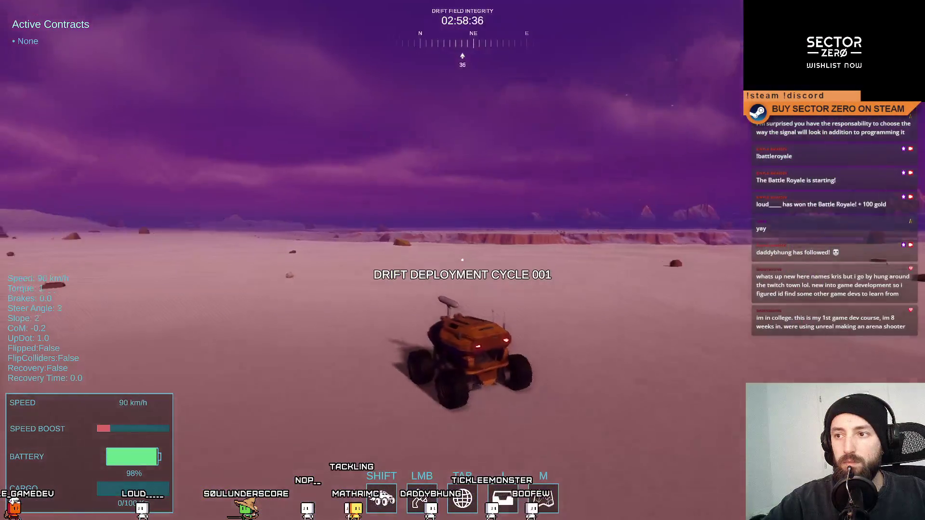
key(s)
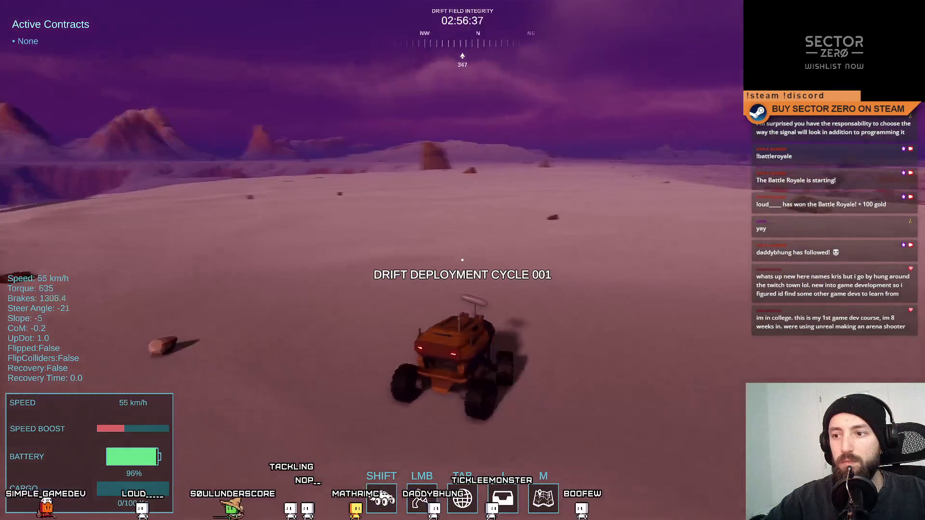
key(Escape)
key(Escape)
key(Escape)
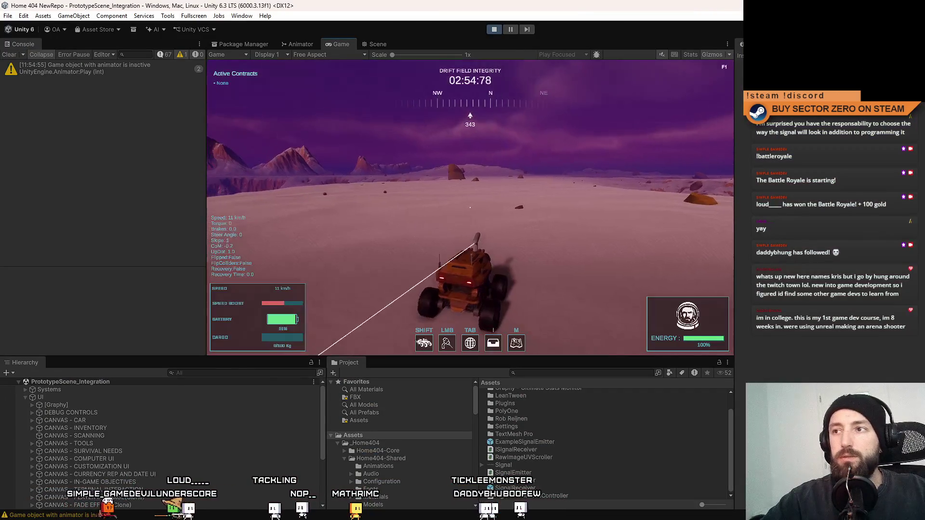
click(511, 29)
Drop an ExampleSignalEmitter prefab into the desert near the rover in the Scene view, then unpause
click(378, 44)
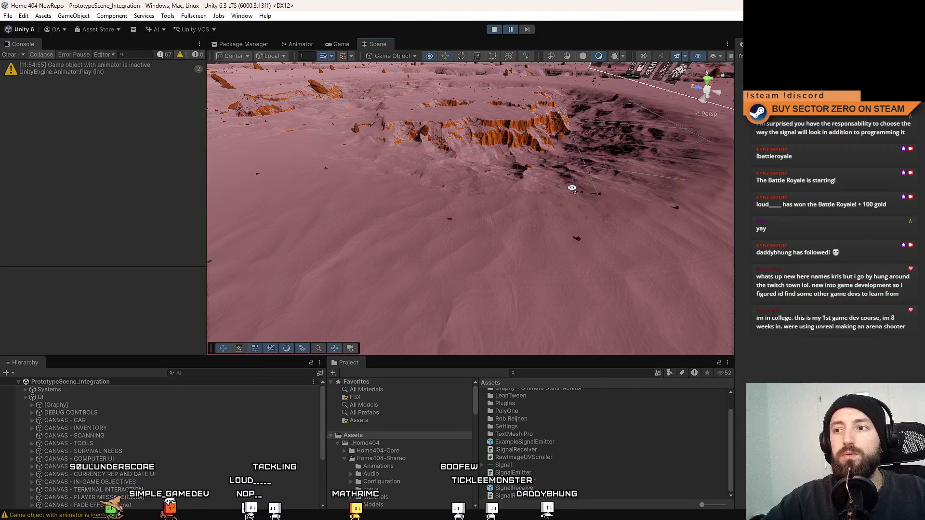
mouse_move(588, 251)
mouse_down()
mouse_move(742, 187)
mouse_move(731, 152)
mouse_move(617, 208)
mouse_up()
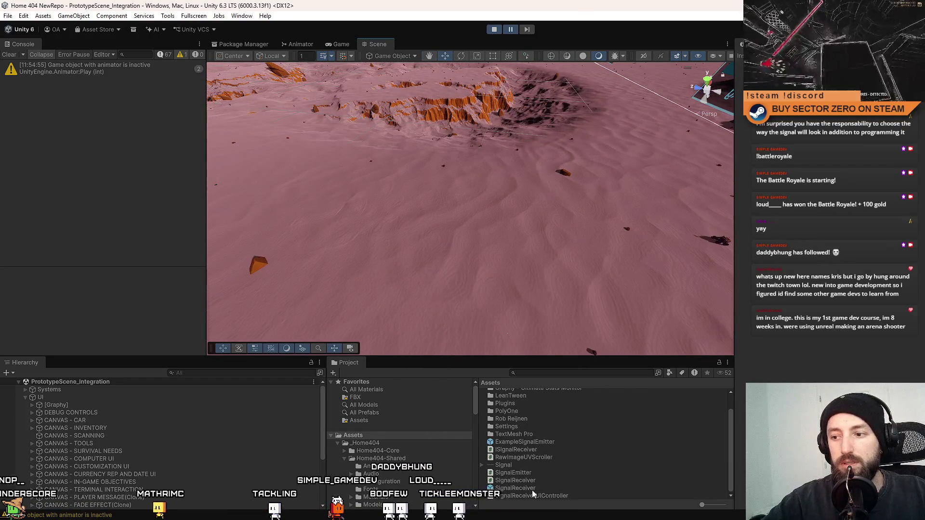
click(559, 442)
drag(293, 193, 293, 194)
scroll(501, 201, up, 2)
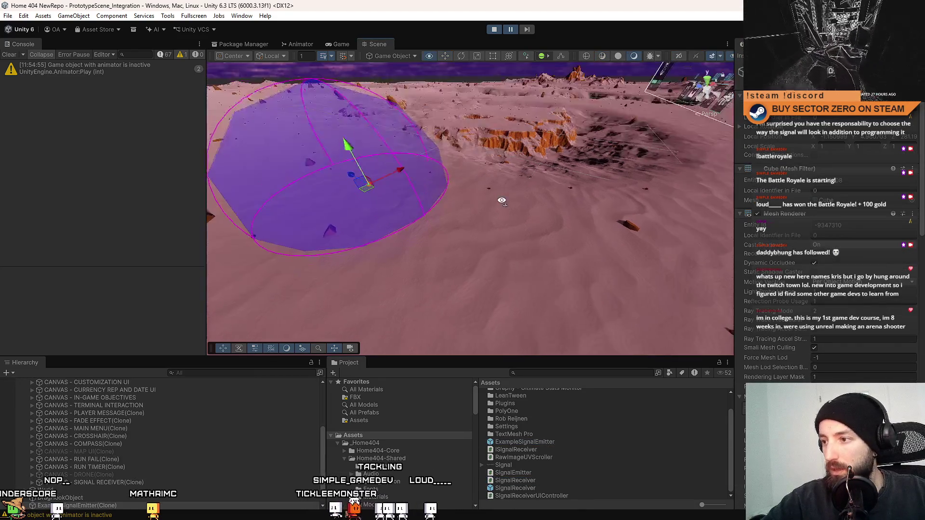
click(512, 30)
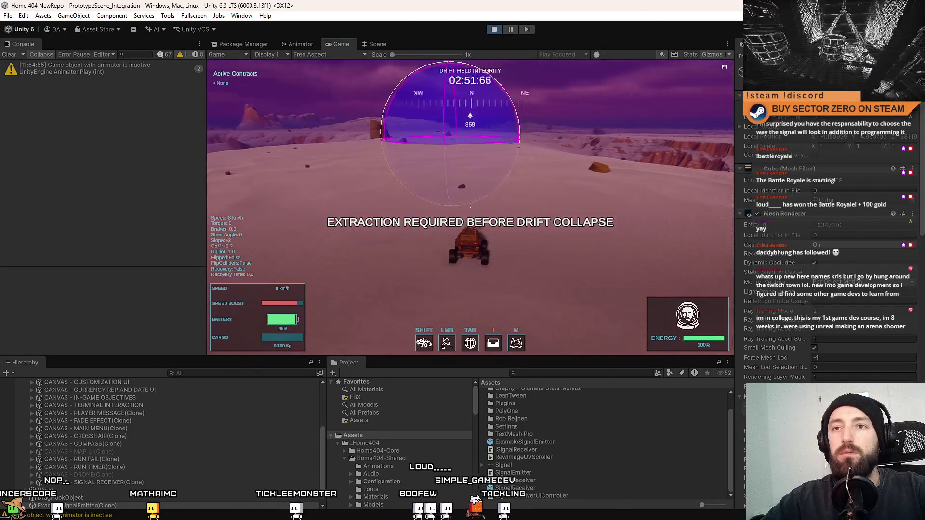
Drive the rover fullscreen into the emitter's signal dome, then stop Play mode
key(F10)
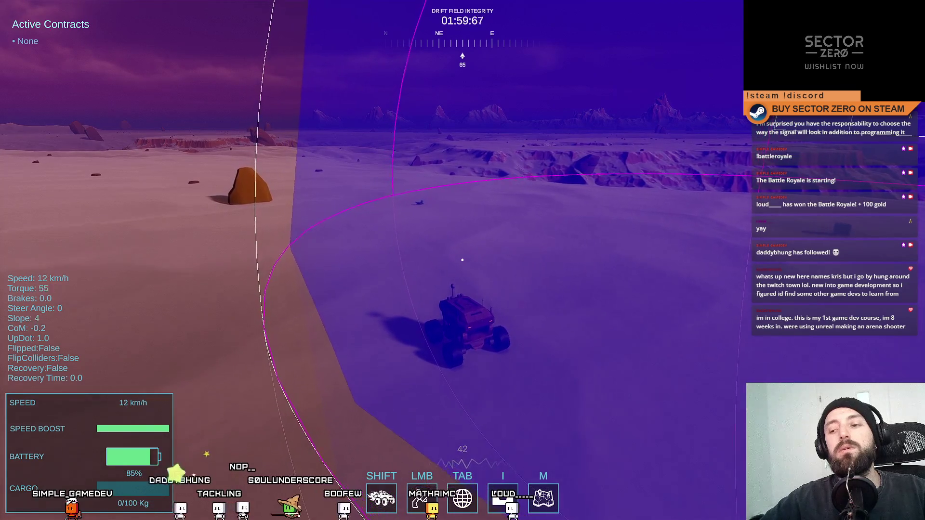
key(F11)
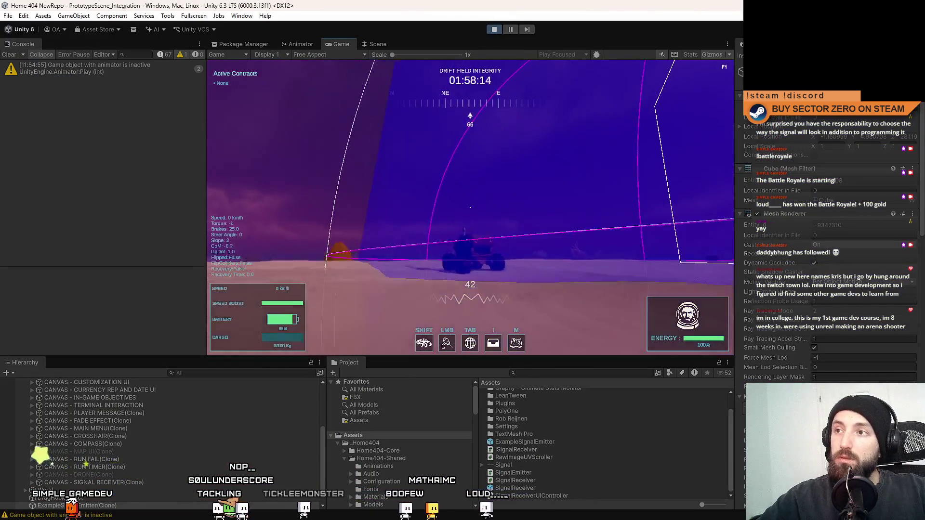
key(ctrl+p)
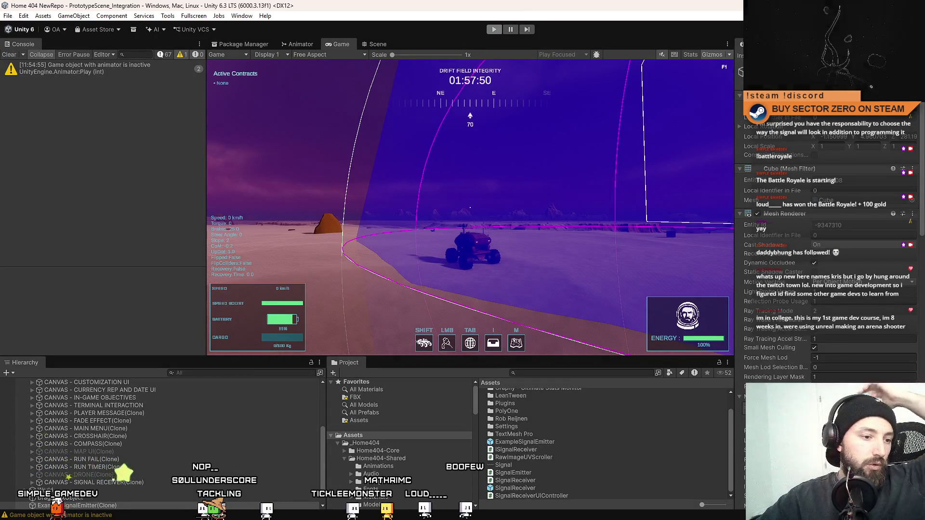
Return to SignalReceiverUIController.cs with the caret inside SetUIAlpha
key(alt+Tab)
key(Down)
key(Down)
key(End)
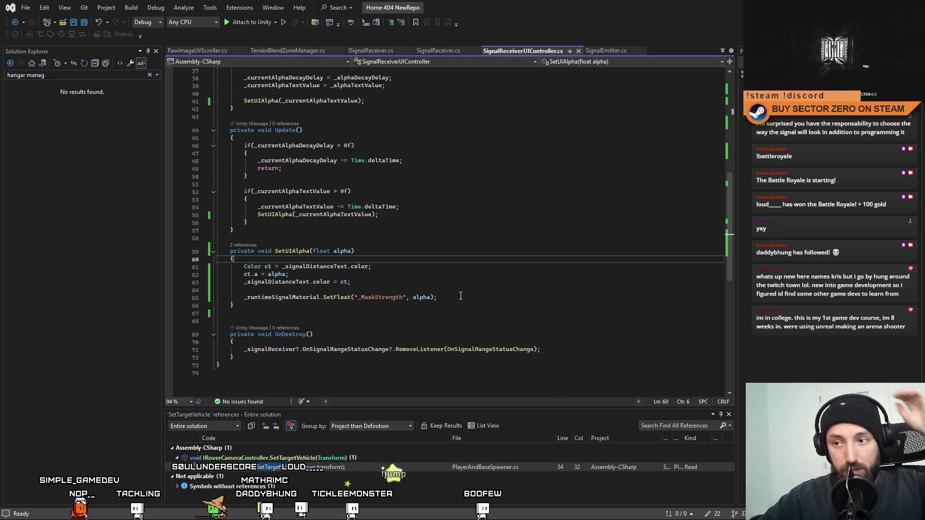
drag(461, 296, 182, 296)
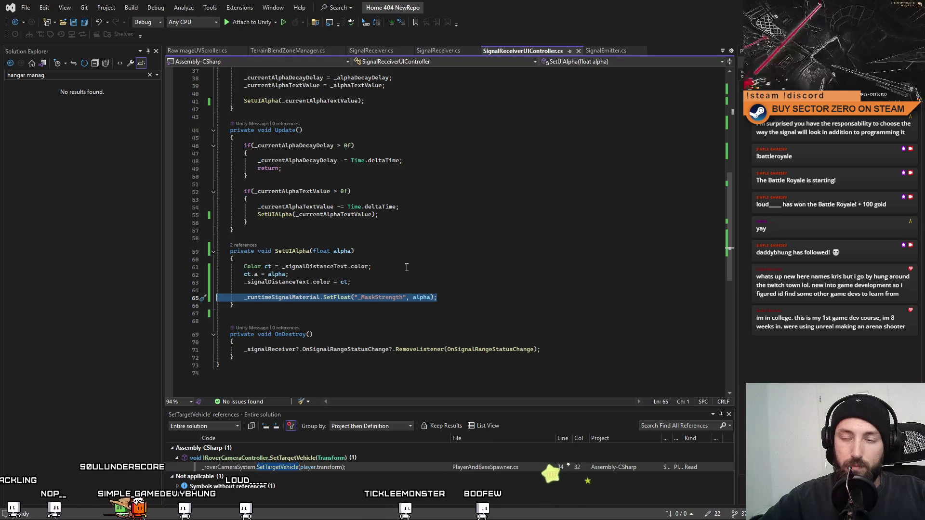
mouse_move(734, 228)
mouse_down()
mouse_move(692, 122)
mouse_move(699, 147)
mouse_up()
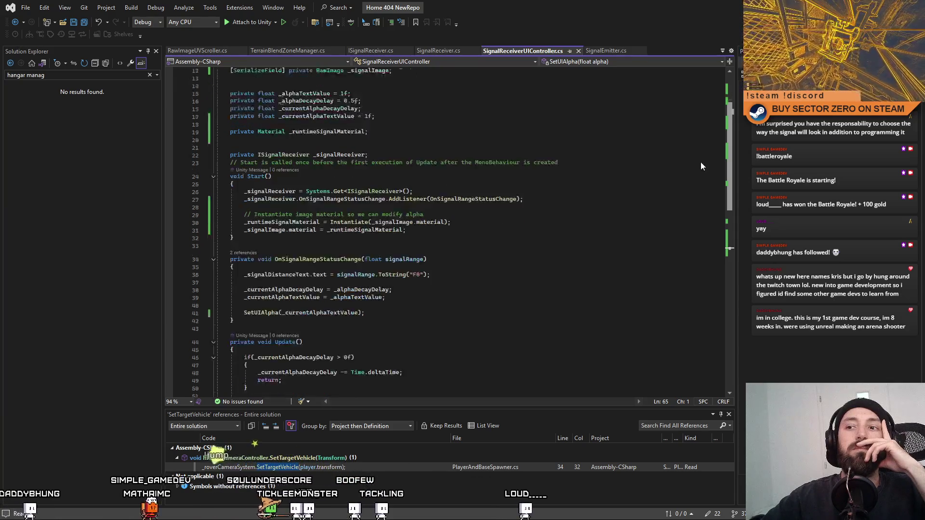
scroll(700, 155, down, 10)
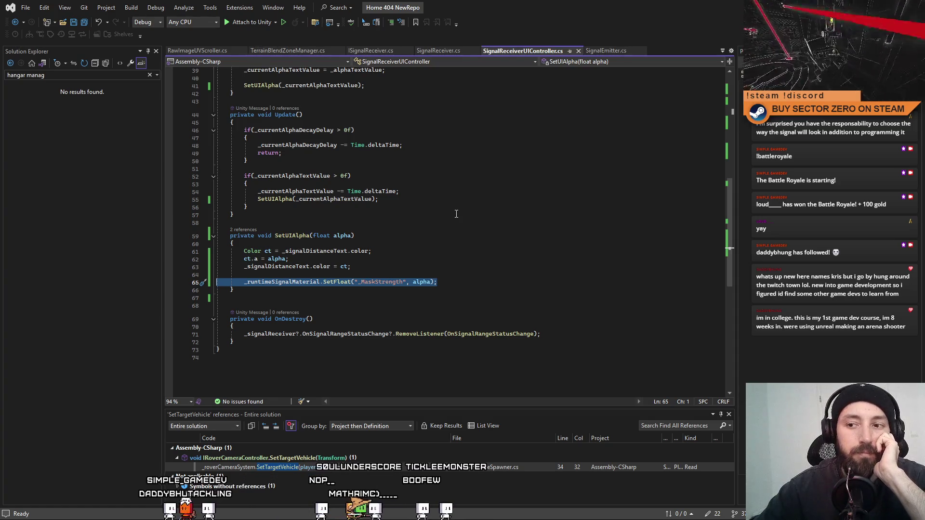
click(413, 273)
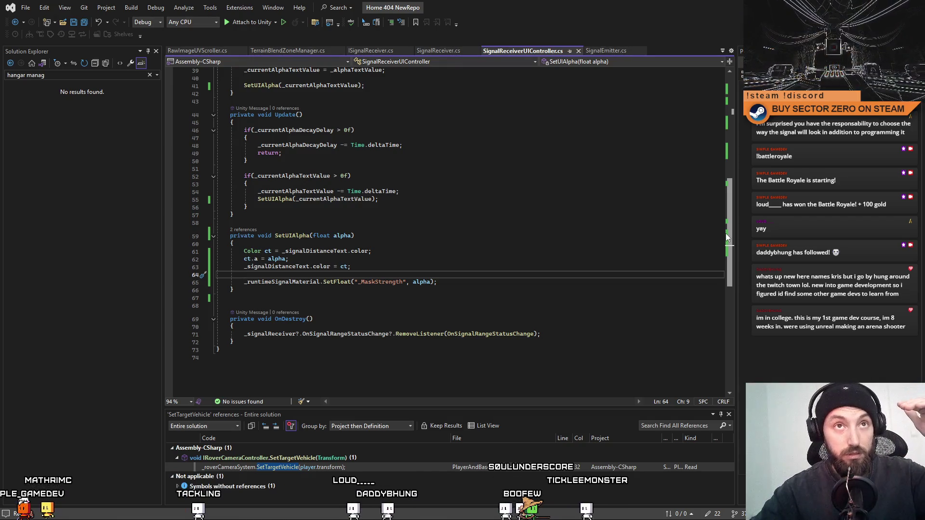
mouse_move(728, 236)
mouse_down()
mouse_move(721, 115)
mouse_move(741, 210)
mouse_move(741, 229)
mouse_move(730, 130)
mouse_move(729, 242)
mouse_up()
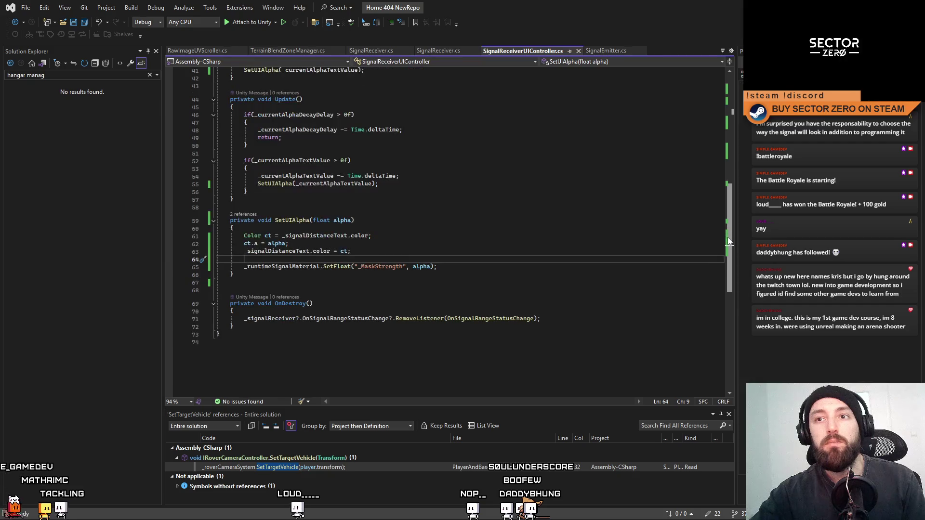
Open SignalReceiver.cs and trace _latestSignalReading and OnSignalRangeStatusChange uses in Update
click(428, 51)
drag(727, 172, 721, 94)
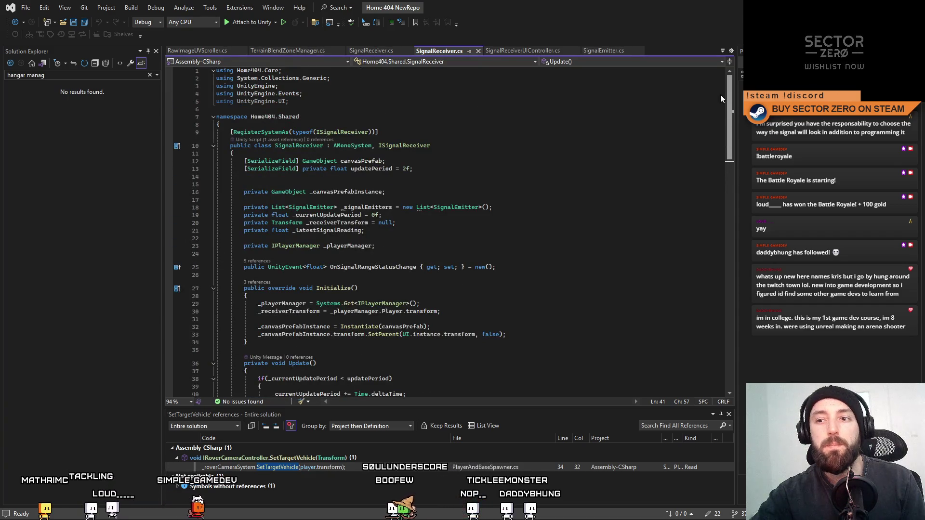
mouse_move(718, 111)
mouse_down()
mouse_move(729, 248)
mouse_move(744, 305)
mouse_move(736, 190)
mouse_move(733, 180)
mouse_move(736, 269)
mouse_move(710, 140)
mouse_move(710, 164)
mouse_up()
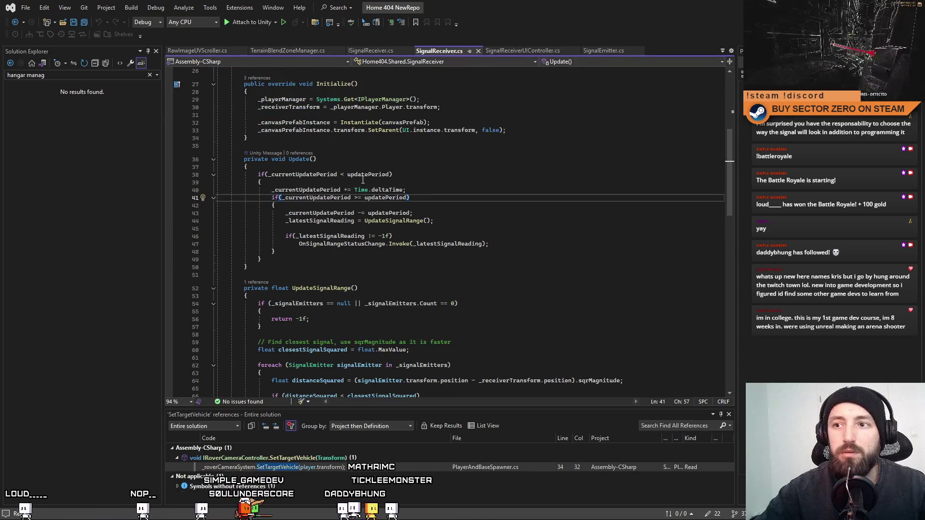
key(Up)
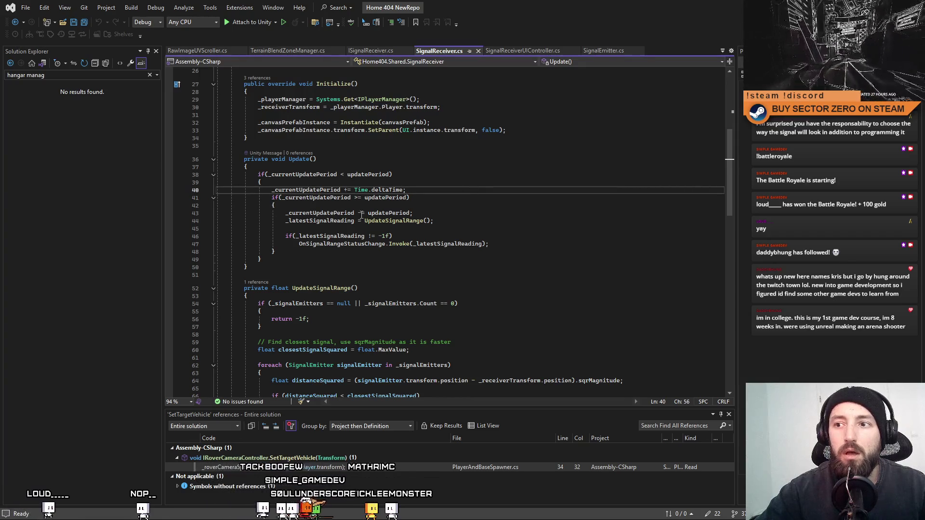
click(392, 222)
double_click(320, 221)
double_click(339, 244)
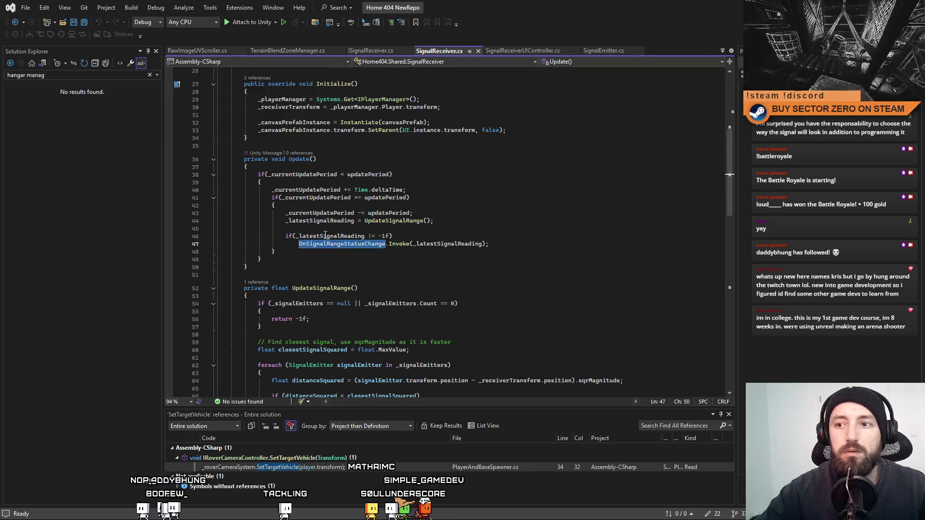
double_click(325, 236)
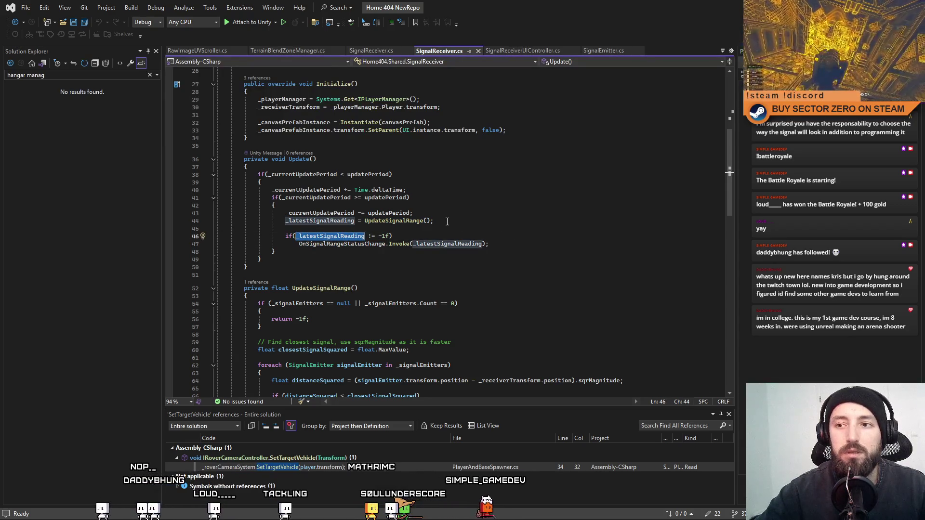
click(515, 215)
Highlight UpdateSignalRange's references and review how the closest range is computed
scroll(435, 245, down, 6)
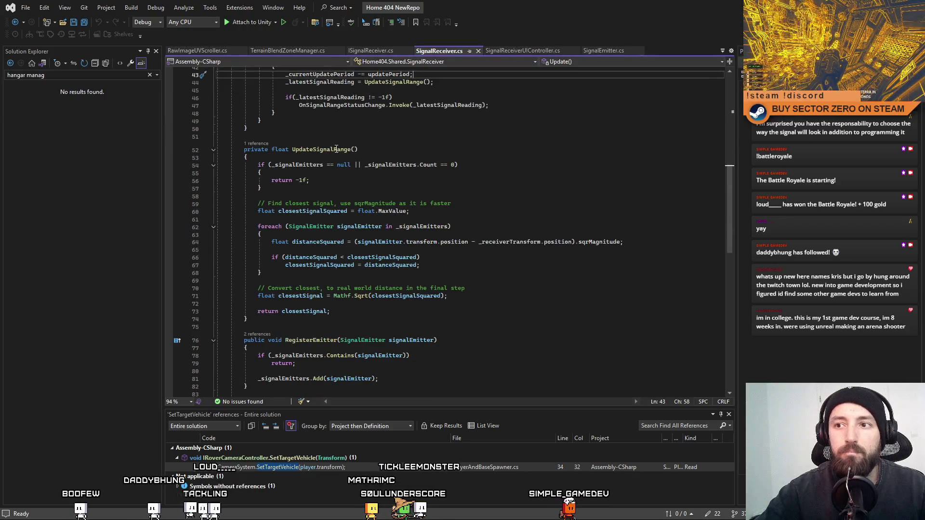
double_click(337, 149)
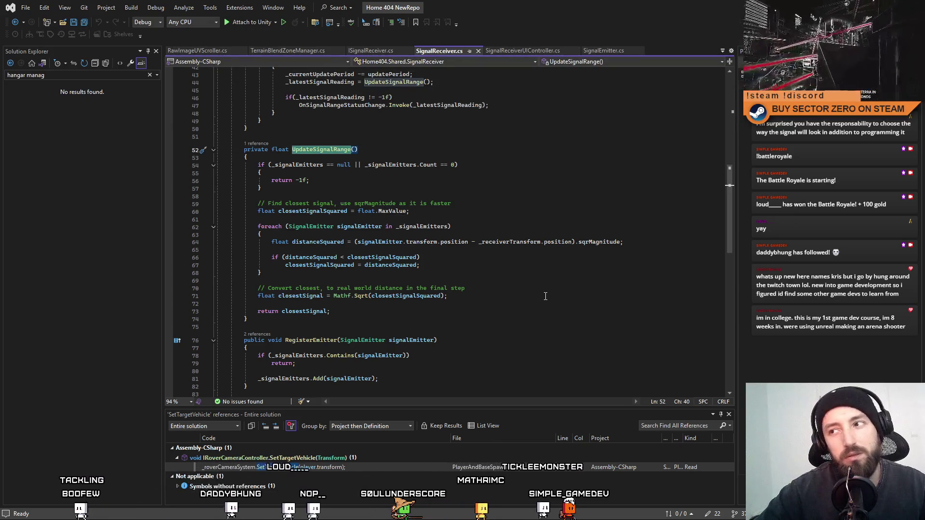
drag(731, 187, 730, 197)
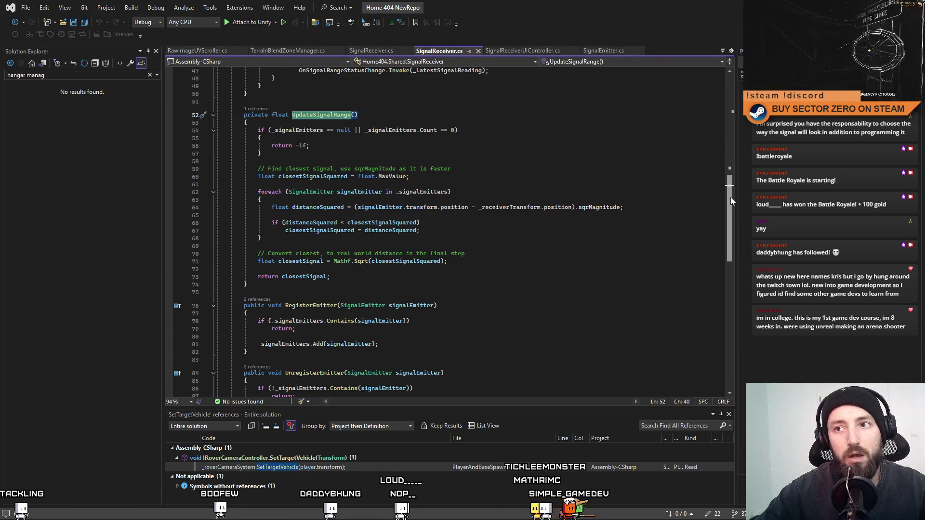
drag(730, 198, 731, 199)
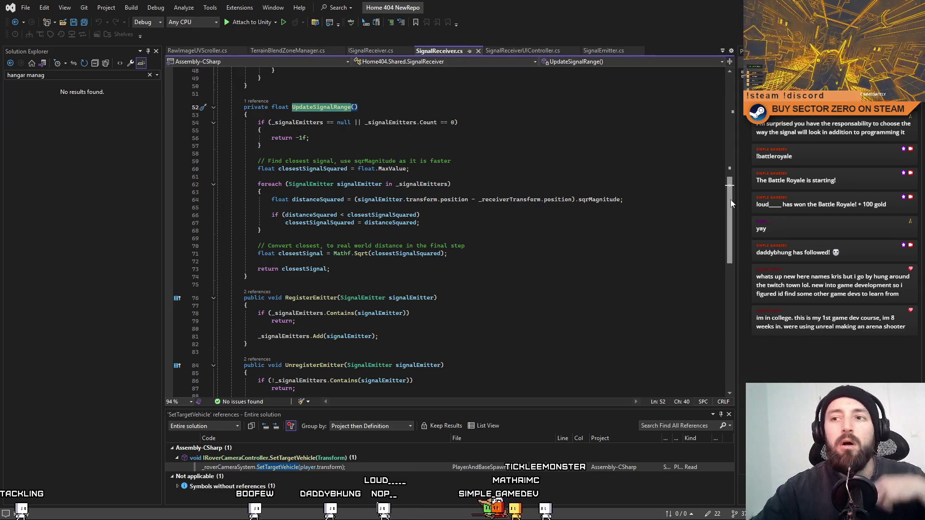
mouse_move(731, 199)
mouse_down()
mouse_move(743, 247)
mouse_move(730, 116)
mouse_up()
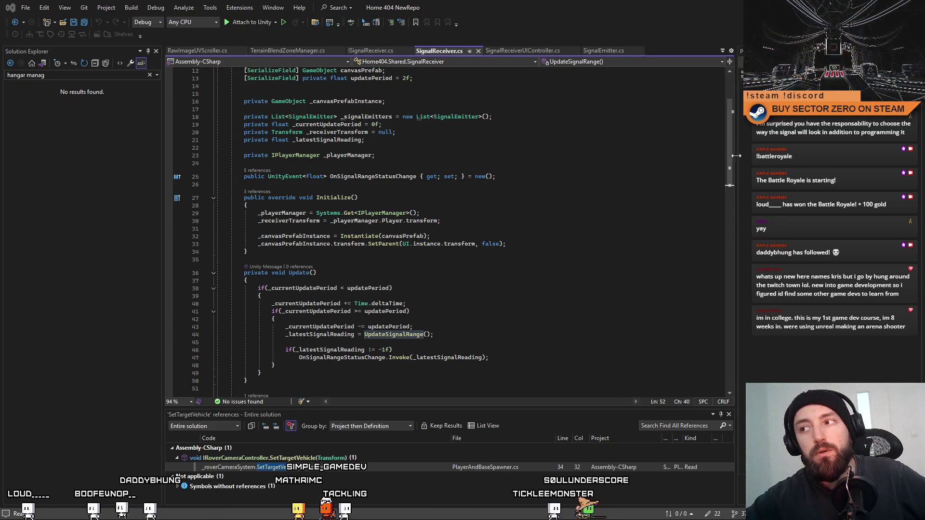
scroll(721, 123, up, 4)
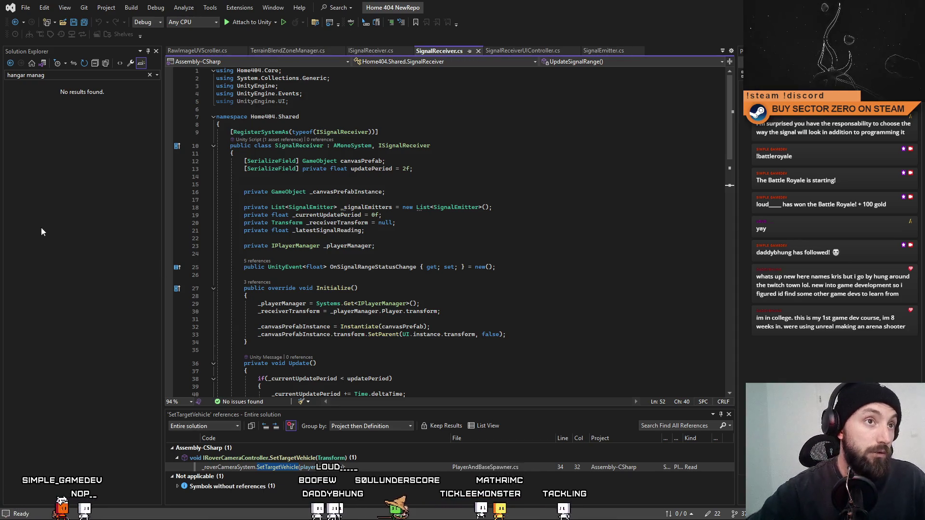
Review the _receiverTransform and _playerManager fields and the Initialize() setup at the top of SignalReceiver.cs
click(538, 182)
click(563, 222)
mouse_move(738, 120)
mouse_down()
mouse_move(734, 149)
mouse_move(759, 352)
mouse_move(739, 121)
mouse_up()
mouse_move(739, 189)
mouse_down()
mouse_move(733, 302)
mouse_move(708, 87)
mouse_up()
click(545, 125)
click(545, 188)
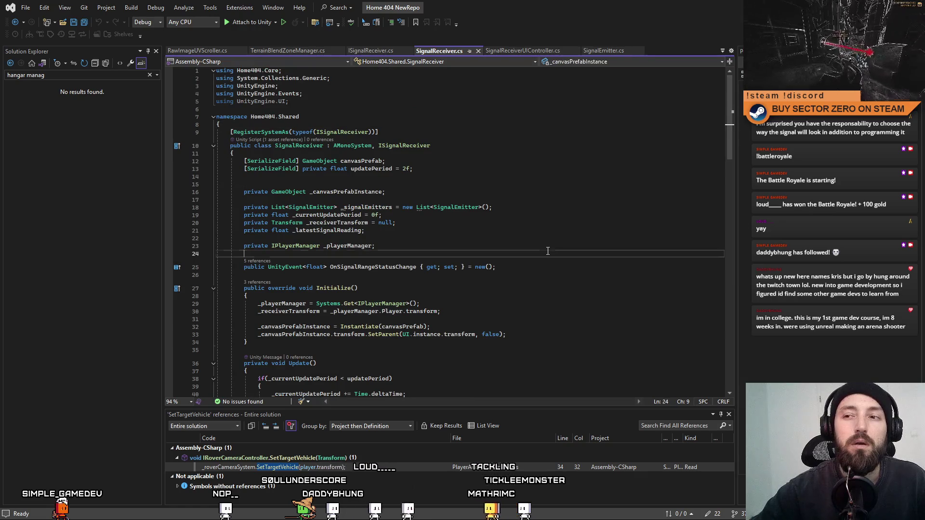
click(546, 252)
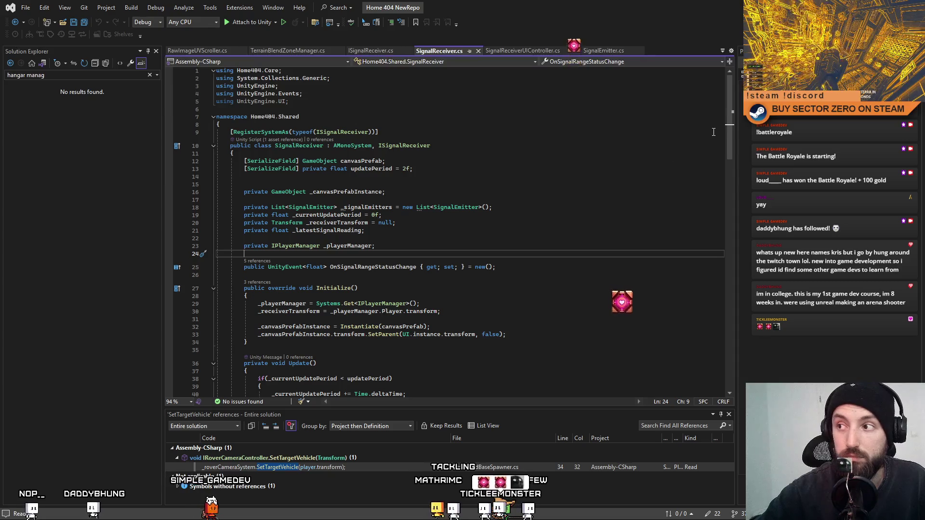
scroll(710, 261, down, 20)
scroll(713, 317, up, 20)
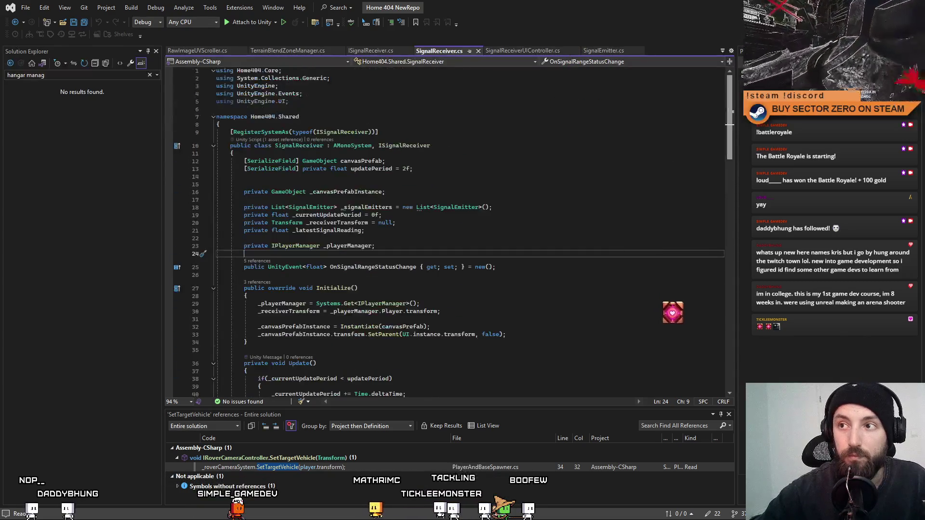
click(595, 222)
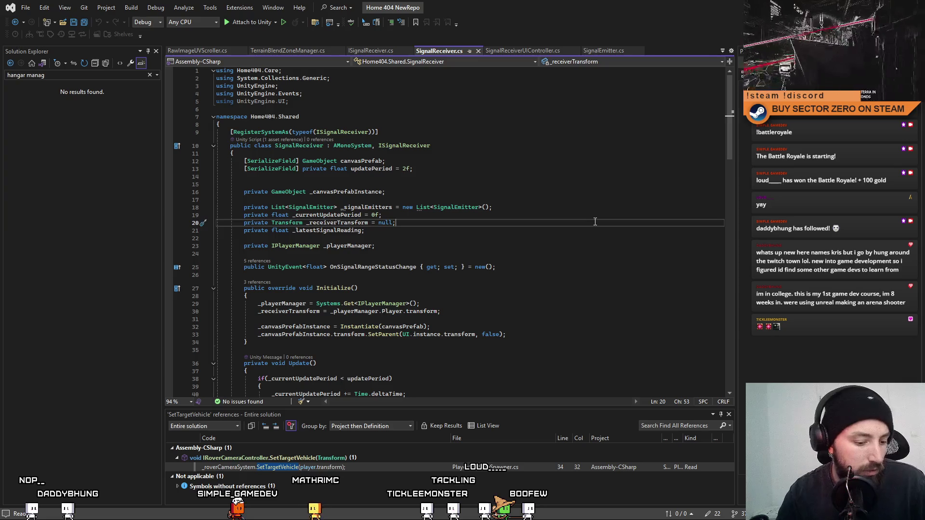